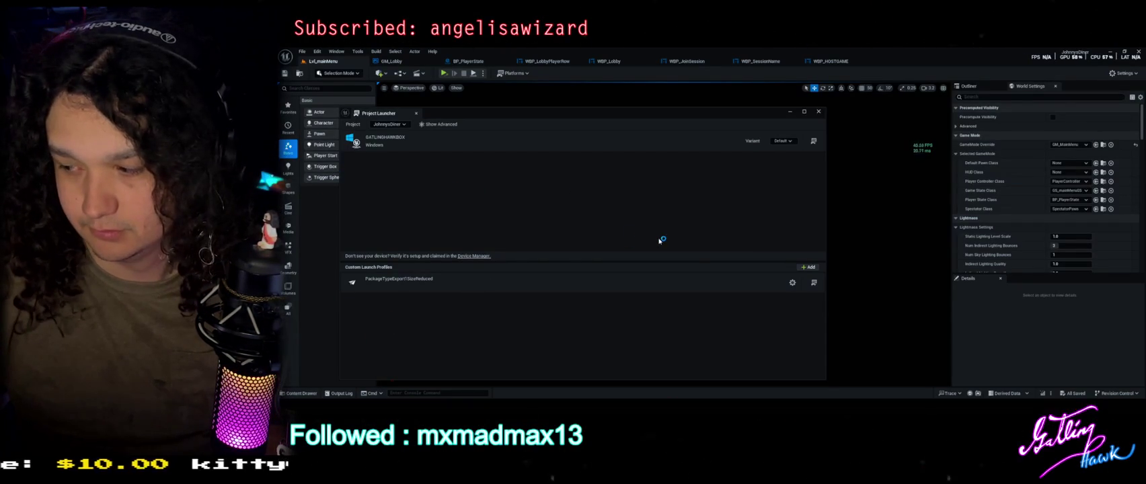
Minimize the Unreal Editor so the Johnny's Diner main menu is visible.
click(788, 114)
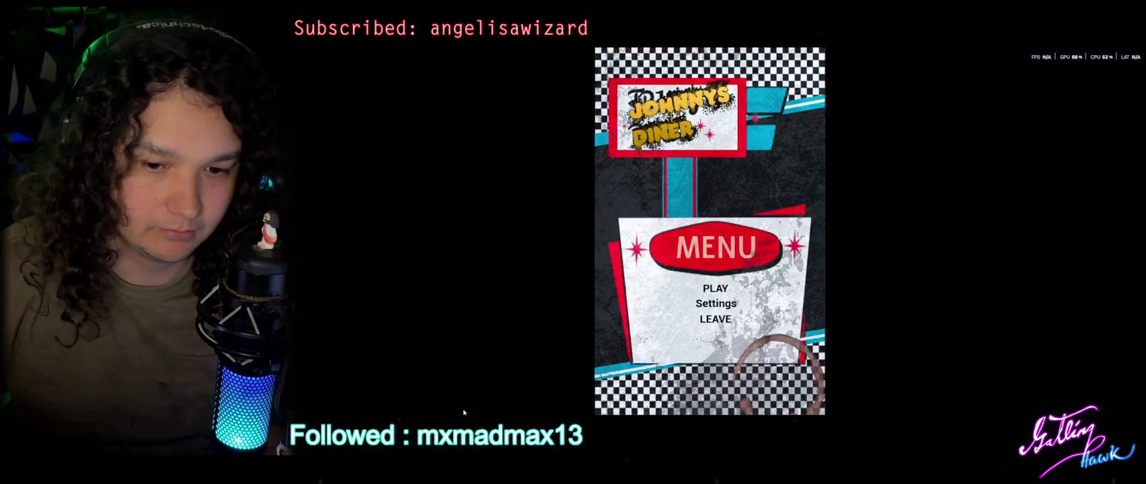
Host a game session with default settings through PLAY, Host Game and CREATE.
click(716, 289)
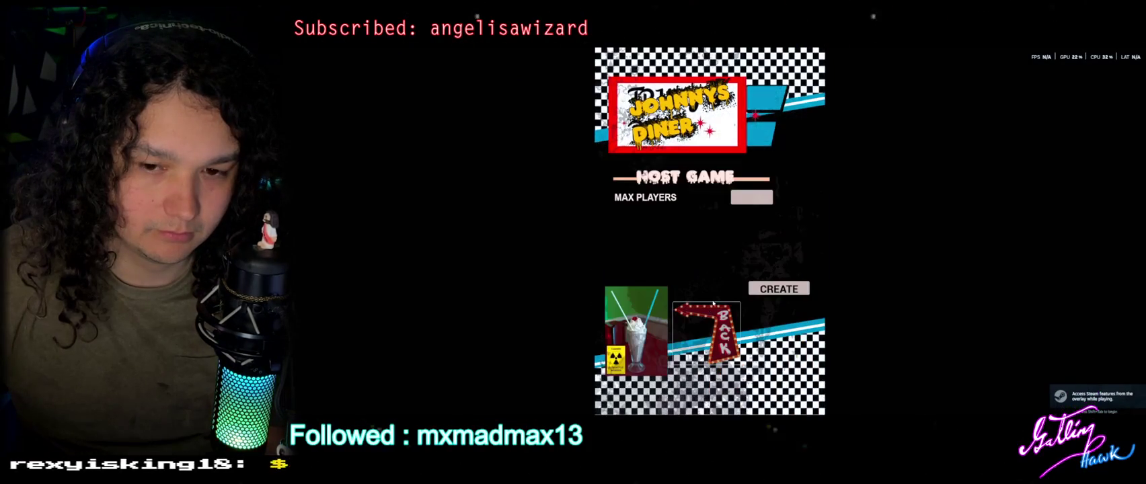
click(715, 304)
click(779, 288)
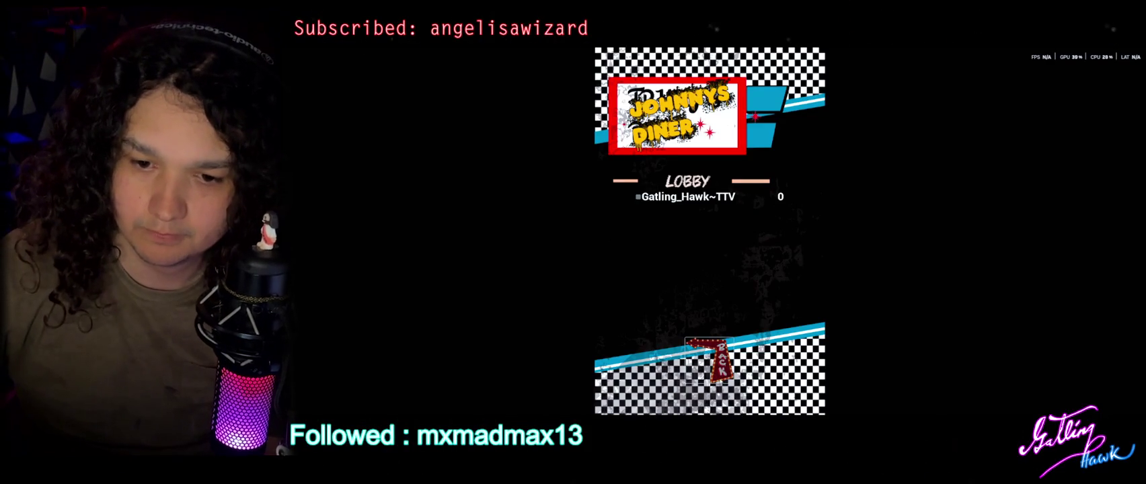
Leave the lobby and host again with MAX PLAYERS set to 3.
click(715, 360)
click(707, 289)
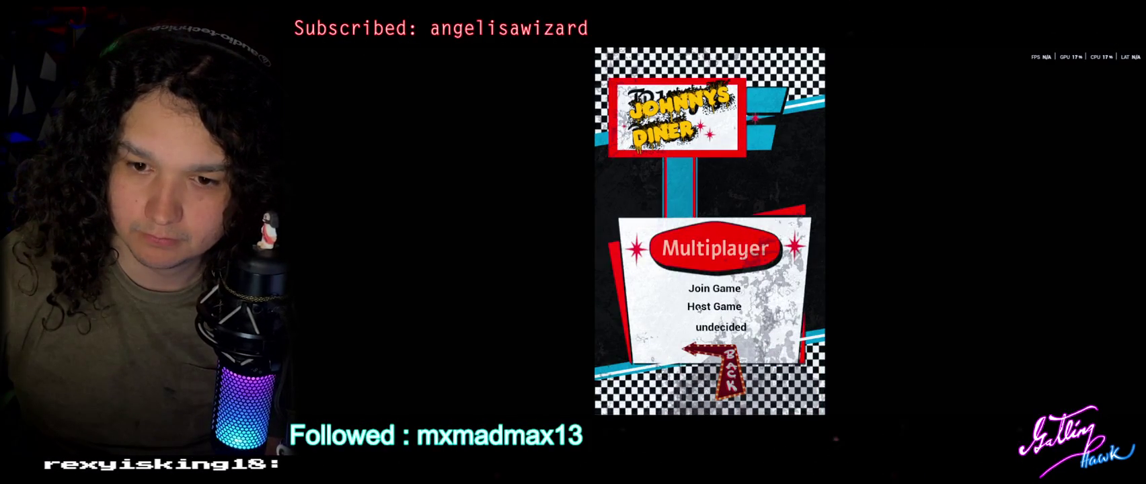
click(714, 306)
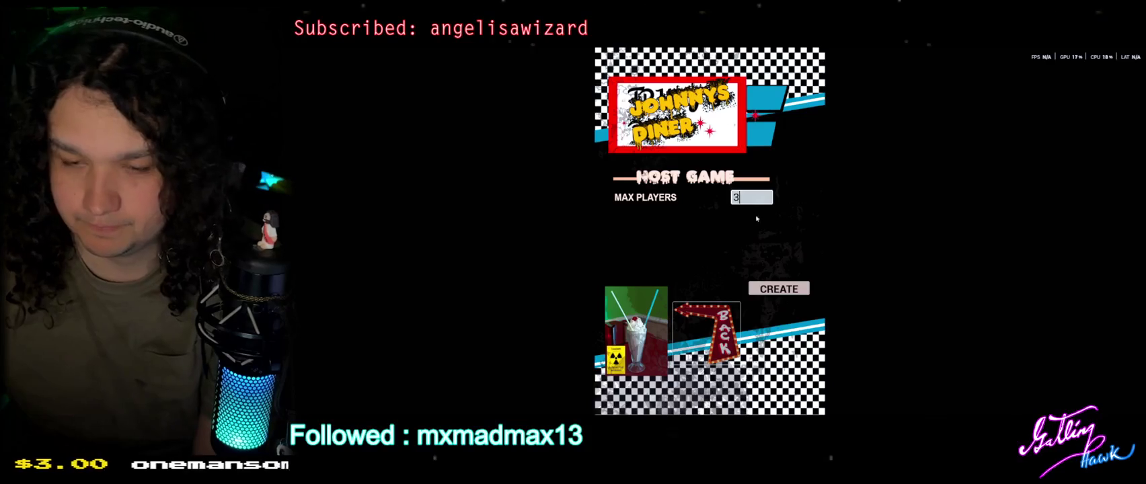
text(3)
click(776, 289)
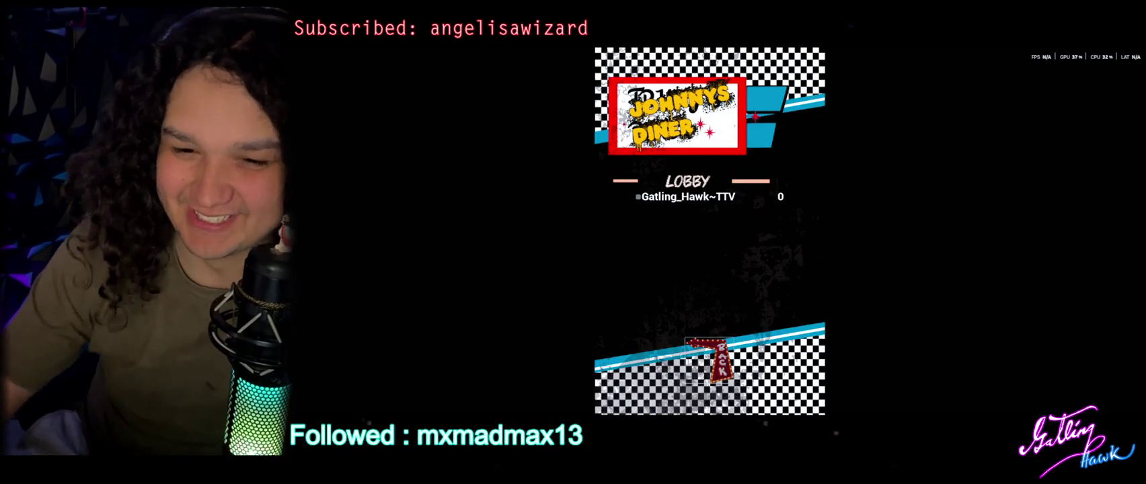
Leave the lobby, open the Host Game screen, then back out of it.
click(710, 360)
click(720, 287)
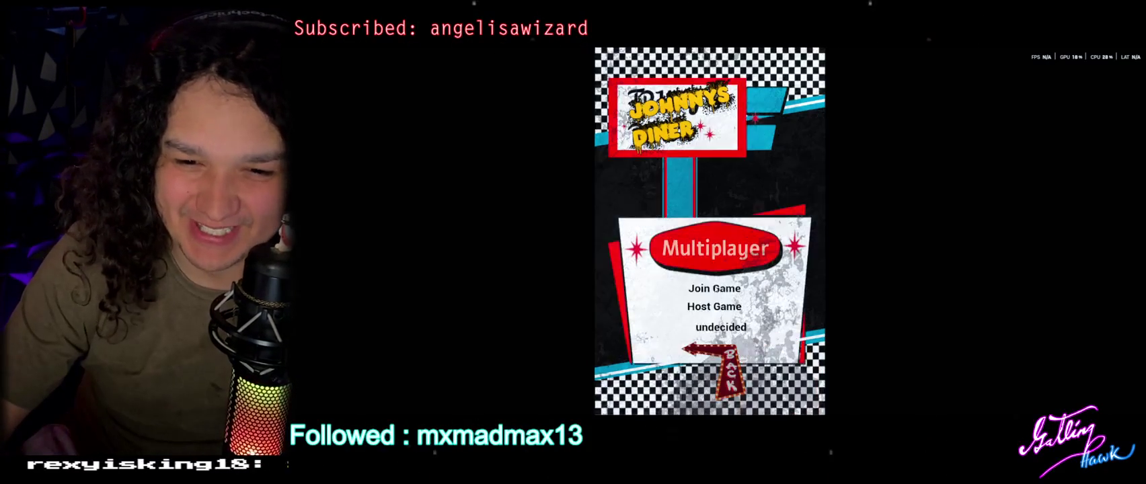
click(721, 311)
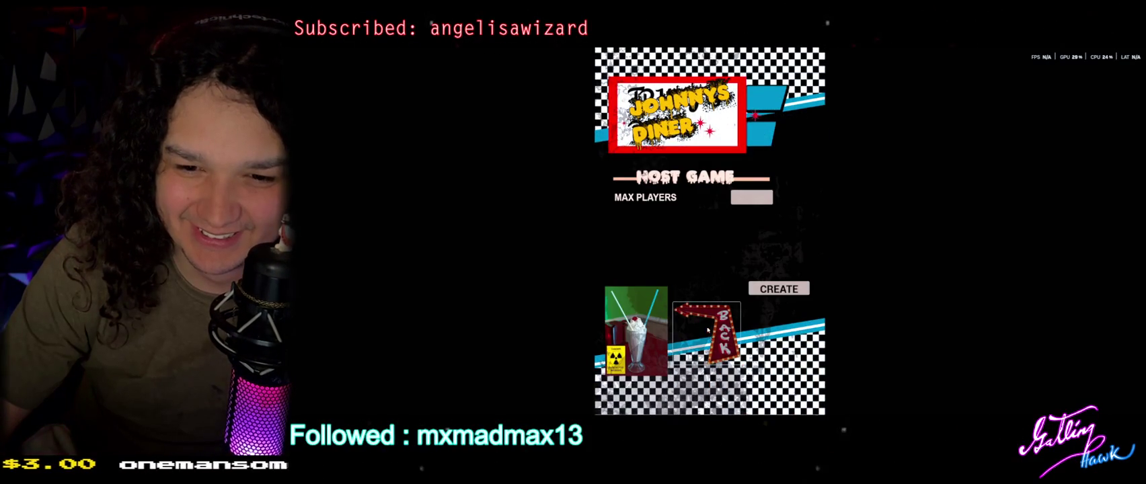
click(721, 330)
Browse the Available Lobbys list under Join Game, then return to the main menu.
click(717, 287)
click(718, 289)
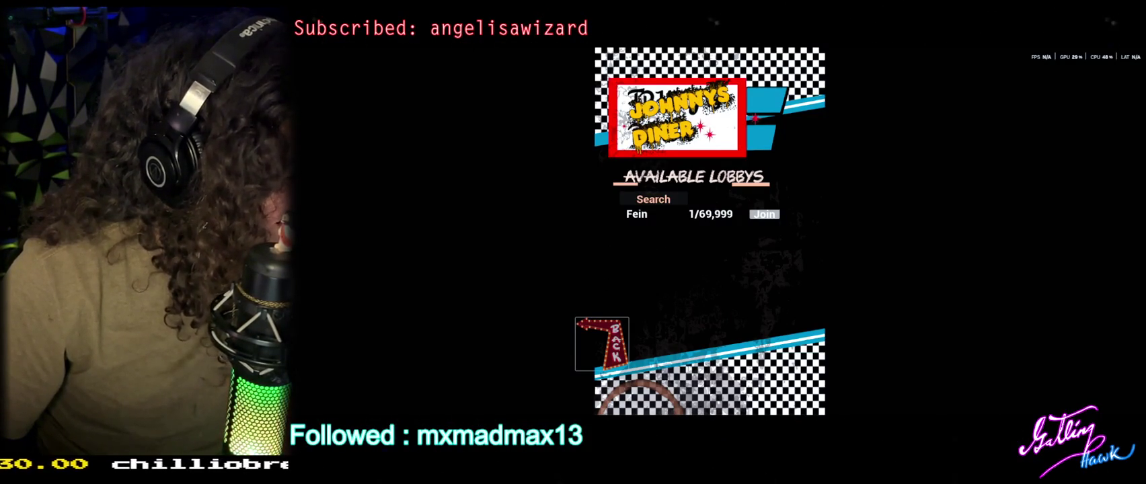
click(623, 336)
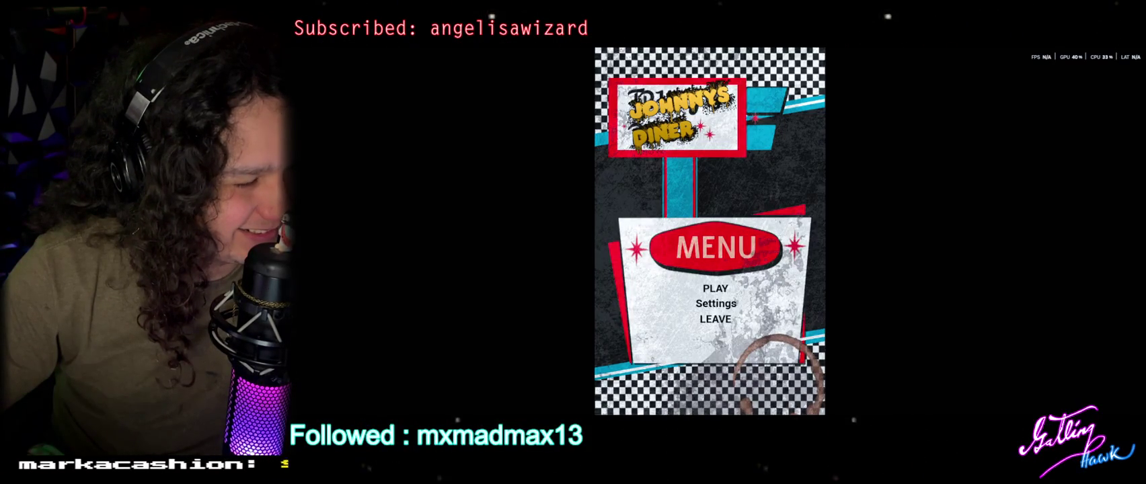
Search the Join Game lobby list and join the single listed lobby.
click(715, 288)
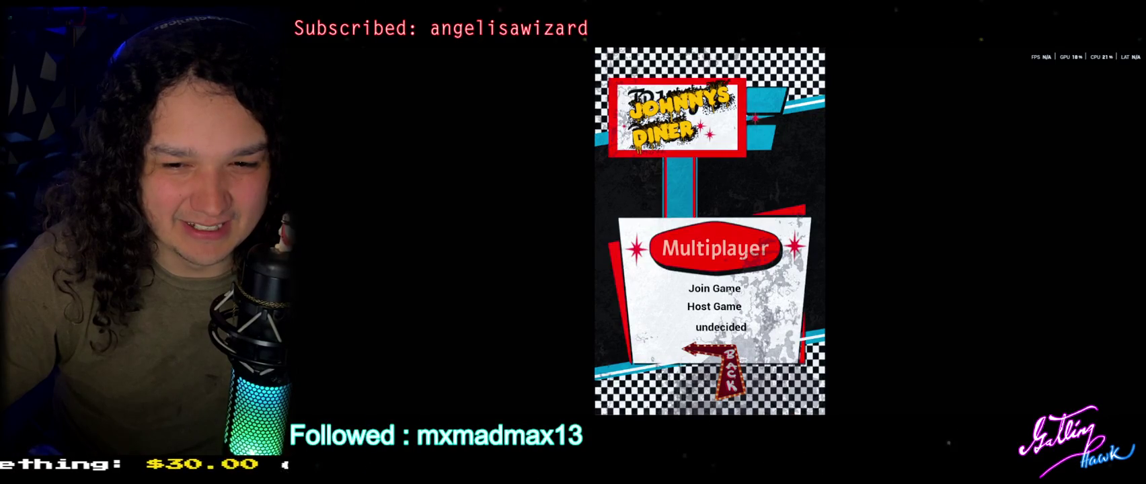
click(719, 289)
click(675, 201)
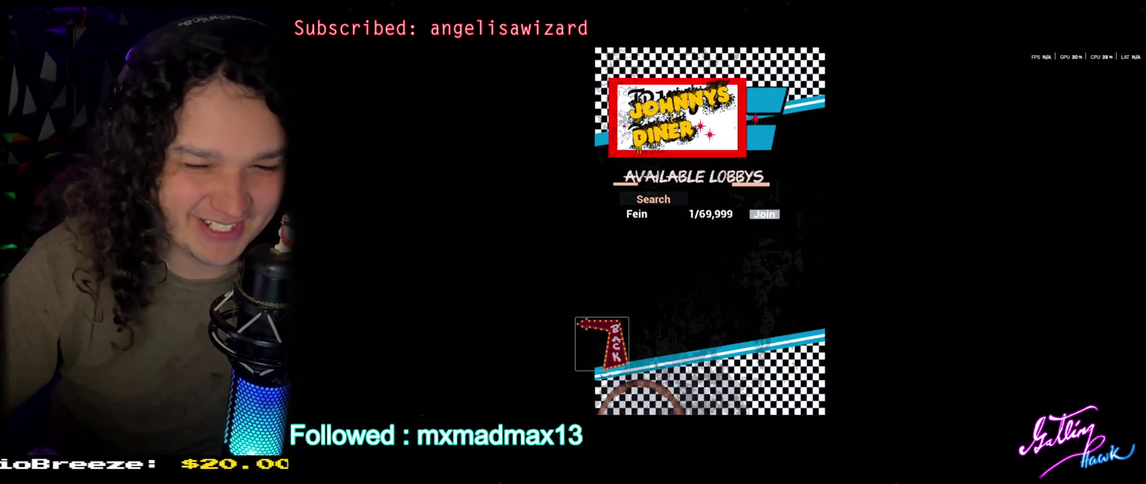
click(764, 214)
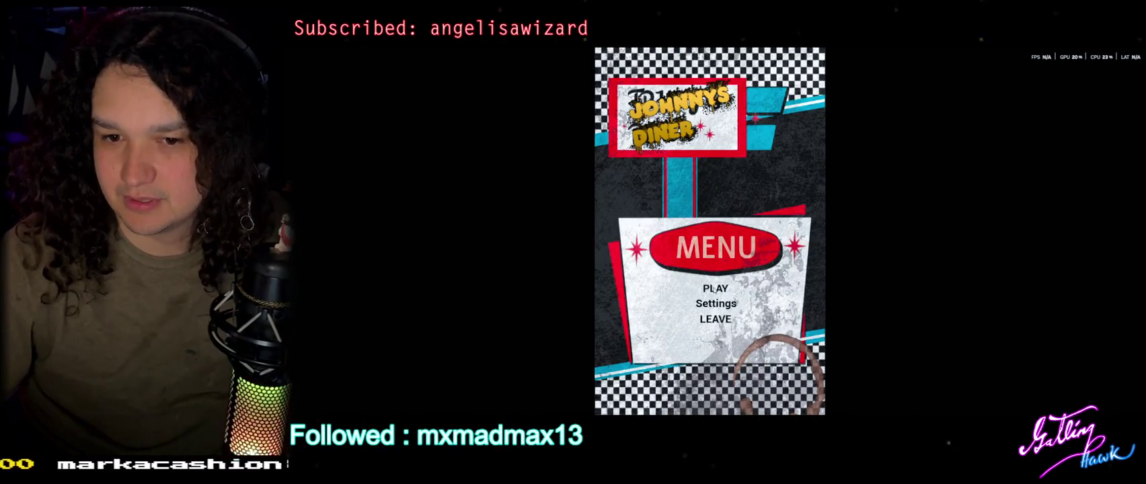
click(715, 289)
Try joining the JOJO lobby repeatedly, then press Escape to close the game.
click(708, 307)
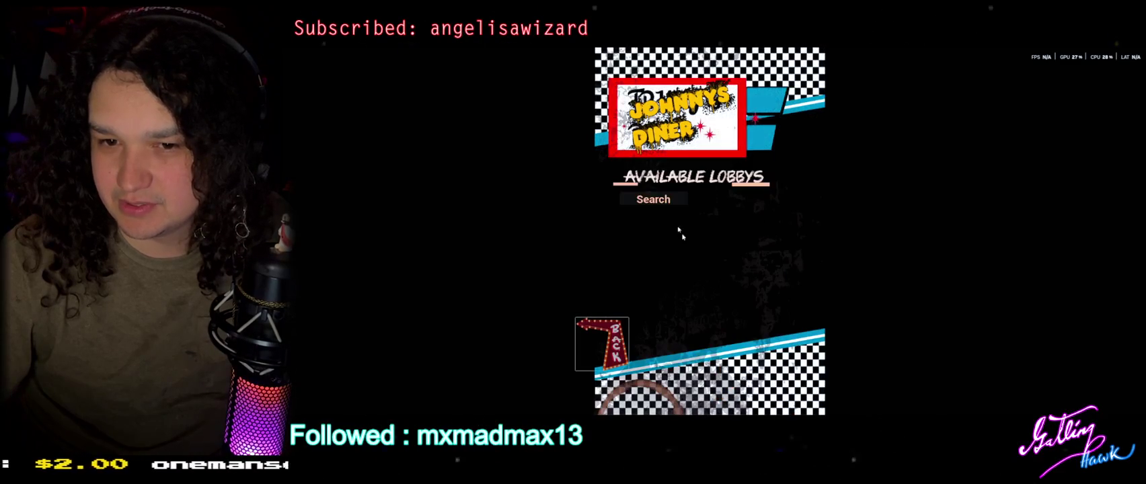
click(767, 215)
click(767, 215)
click(767, 215)
click(767, 214)
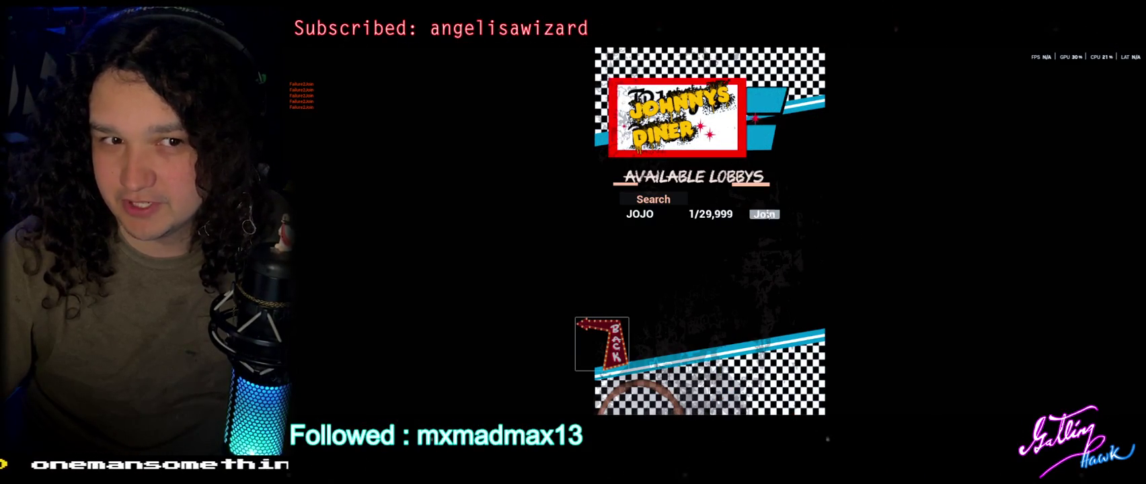
click(767, 215)
click(767, 214)
click(602, 344)
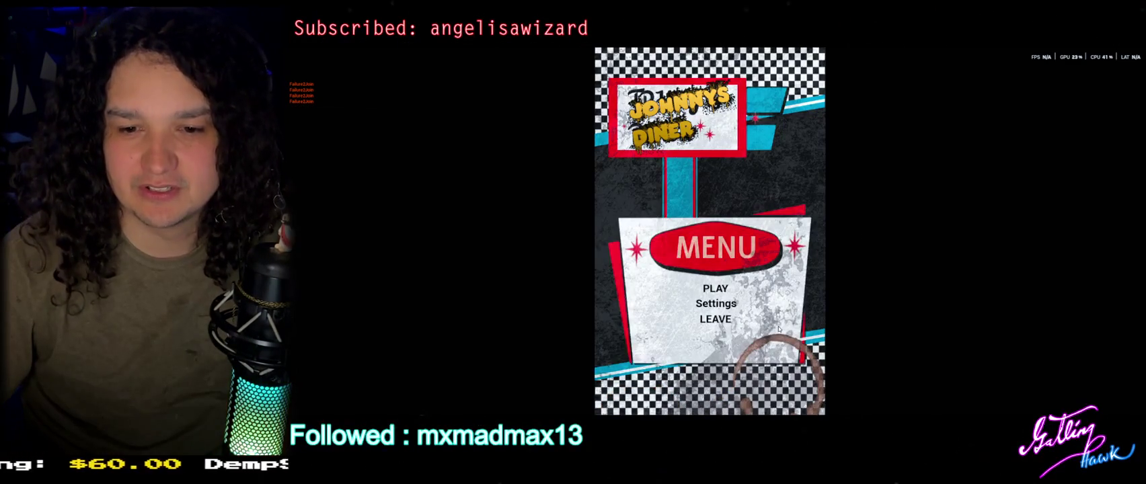
key(Escape)
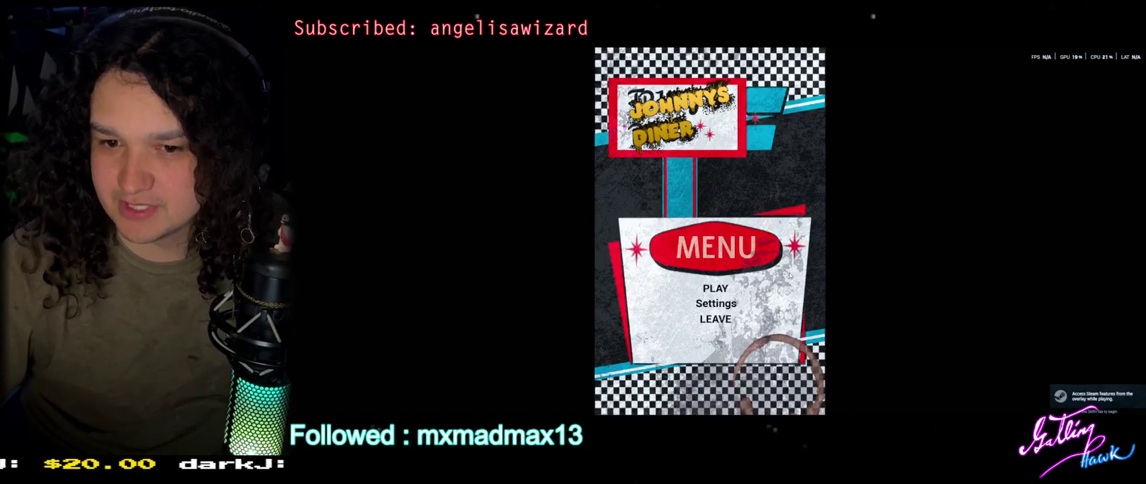
Search lobbies to list the one session at 1/69,999, briefly checking the Steam friends overlay.
click(716, 294)
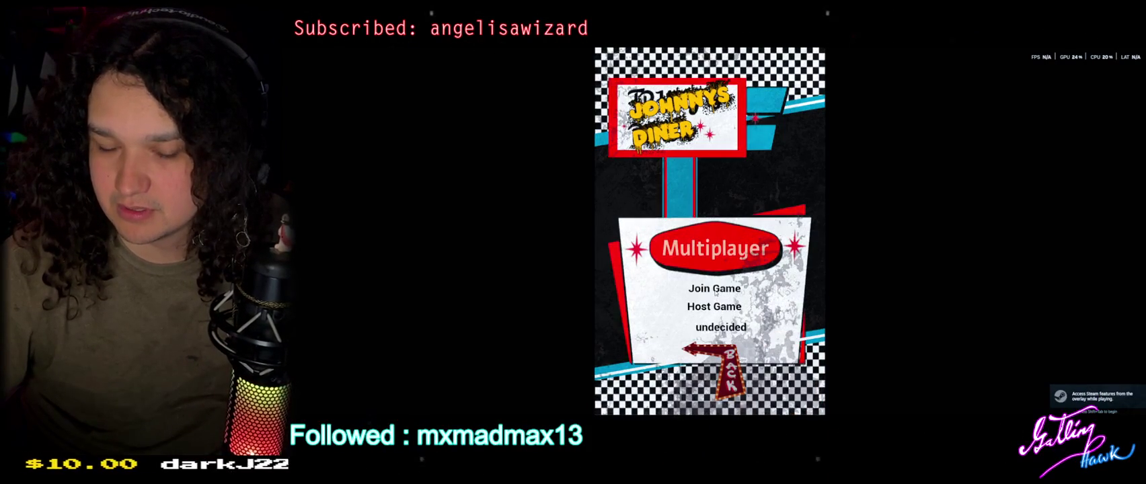
click(714, 288)
click(685, 200)
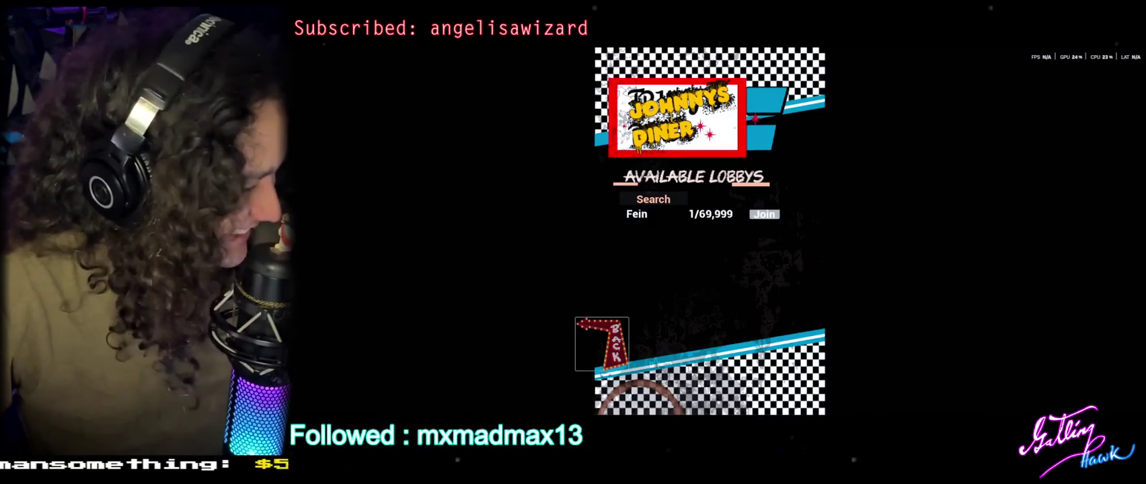
key(alt+Tab)
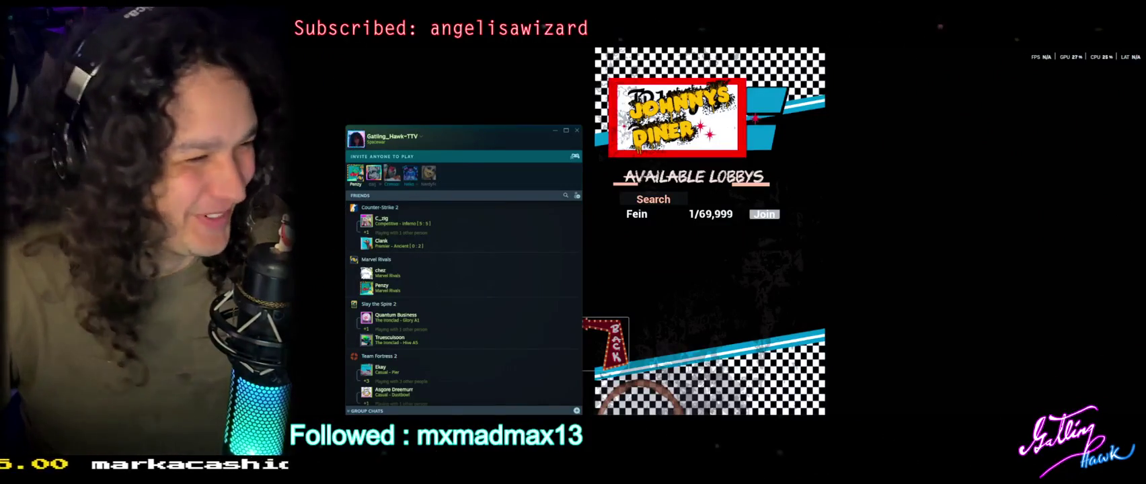
key(alt+Tab)
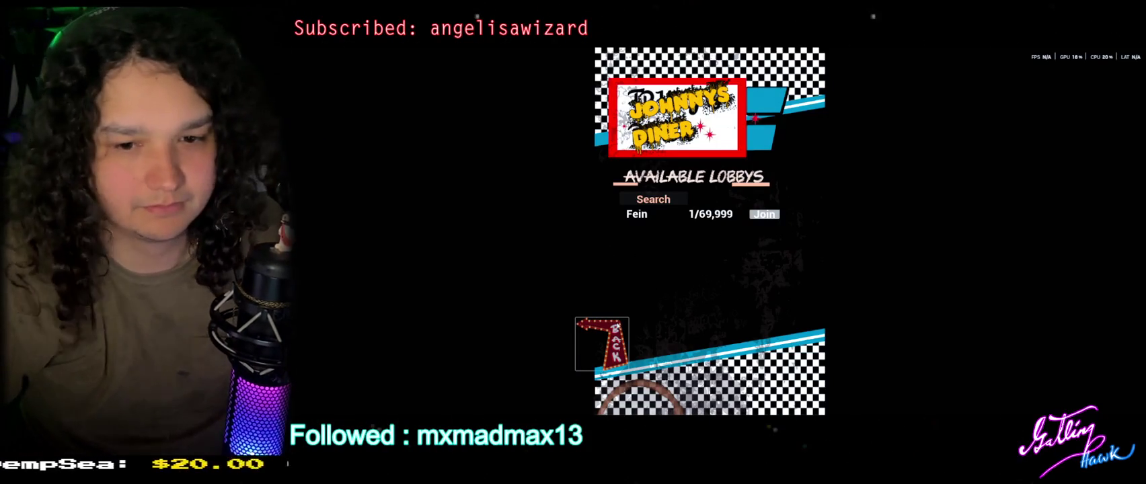
Quit Johnny's Diner via BACK and LEAVE, and close the Project Launcher window.
click(598, 345)
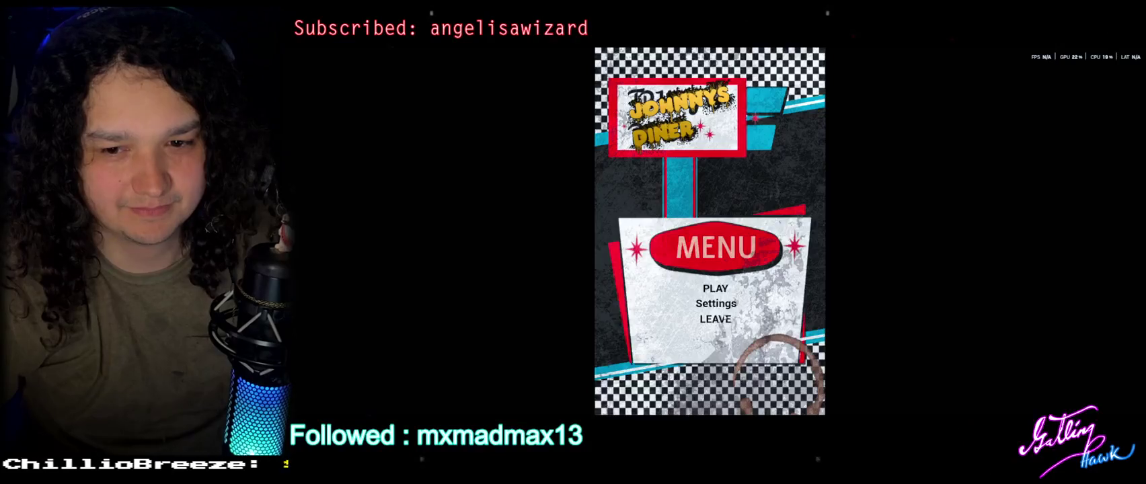
click(715, 321)
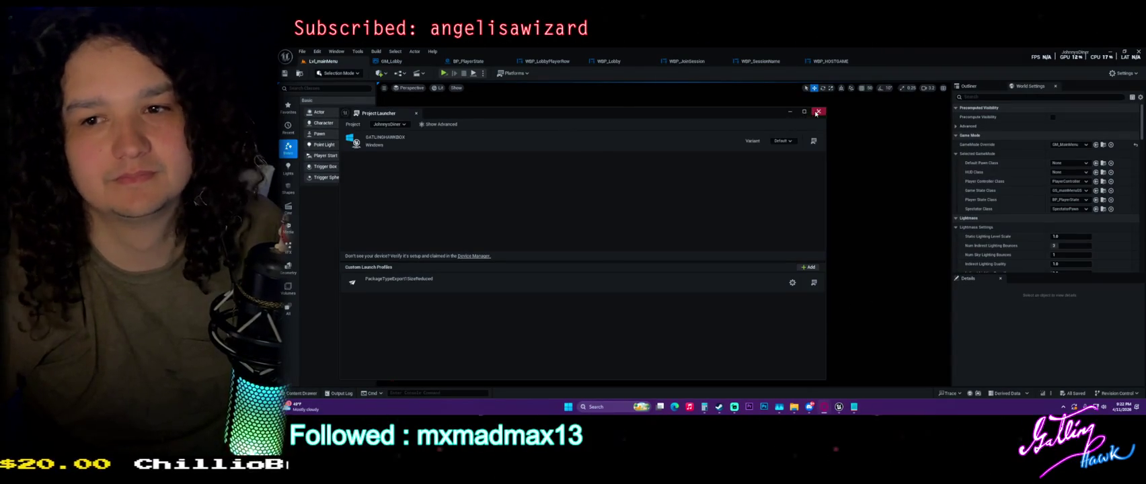
click(818, 111)
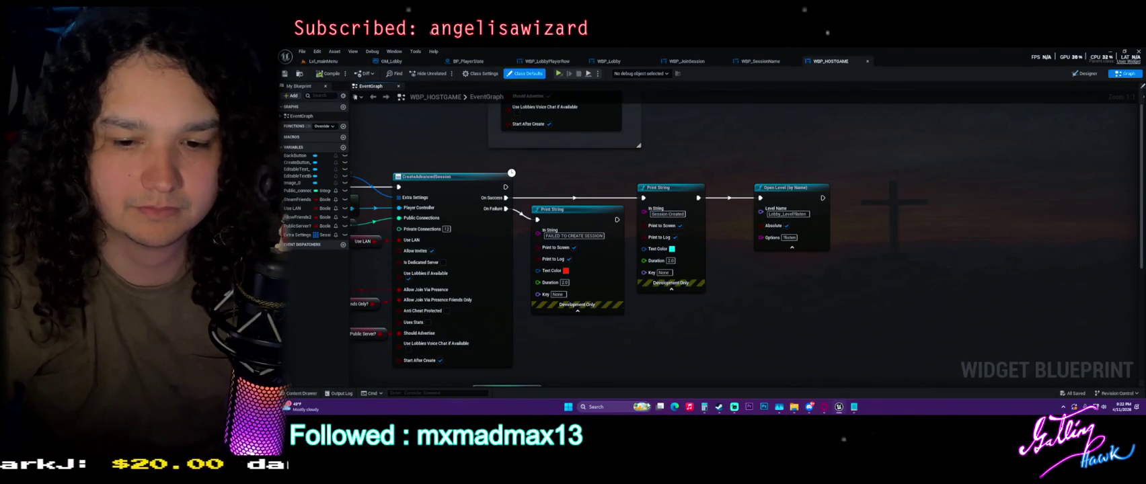
click(619, 404)
Launch Snipping Tool from Windows search, capture the session graph nodes, and close the capture.
text(snip)
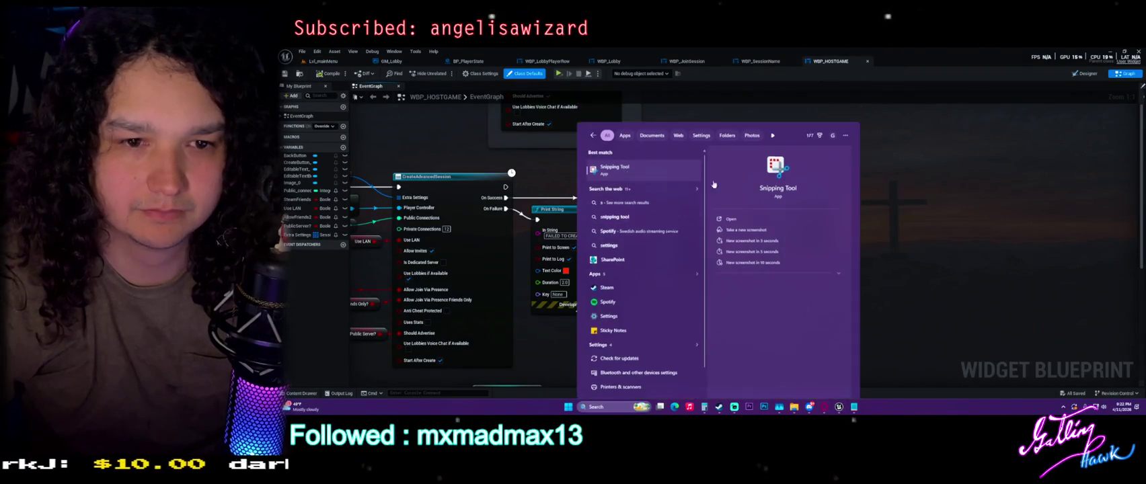
key(Return)
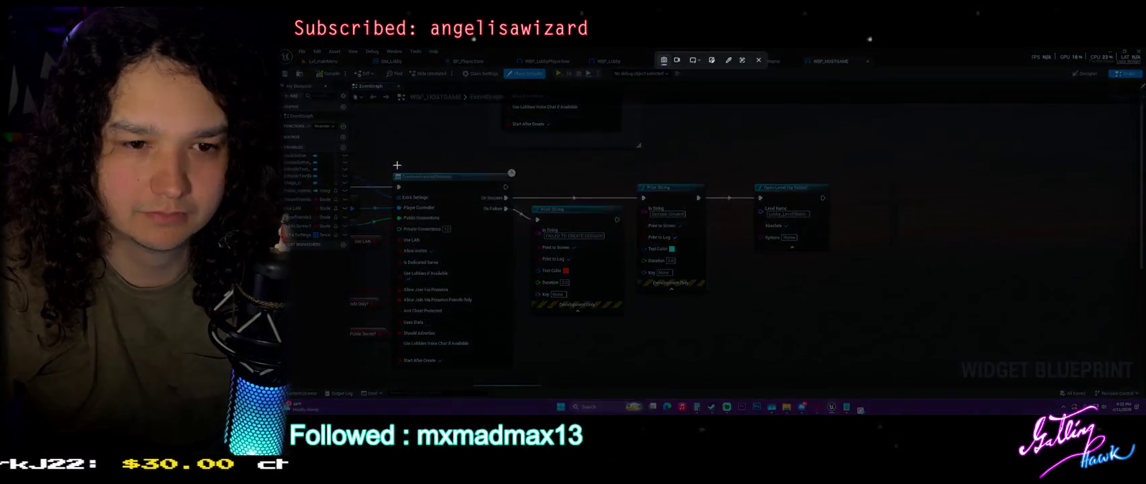
drag(397, 164, 872, 308)
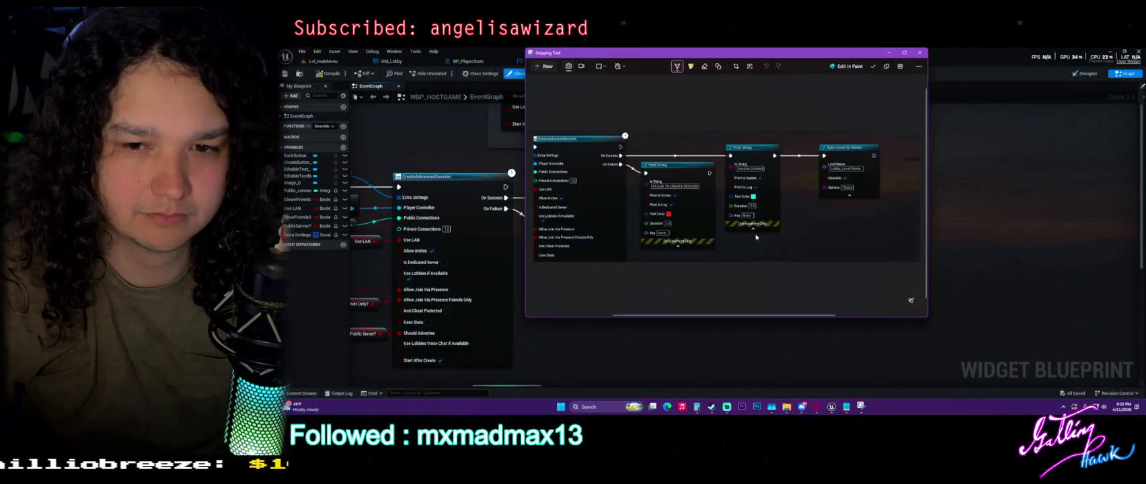
click(918, 52)
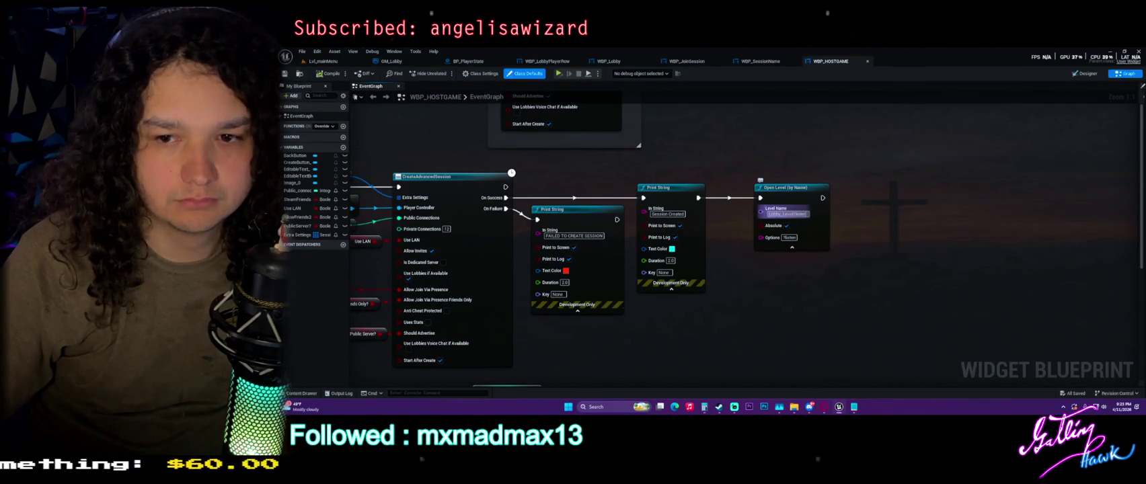
Commit Lobby_Level as the Open Level name and save WBP_HOSTGAME.
click(854, 221)
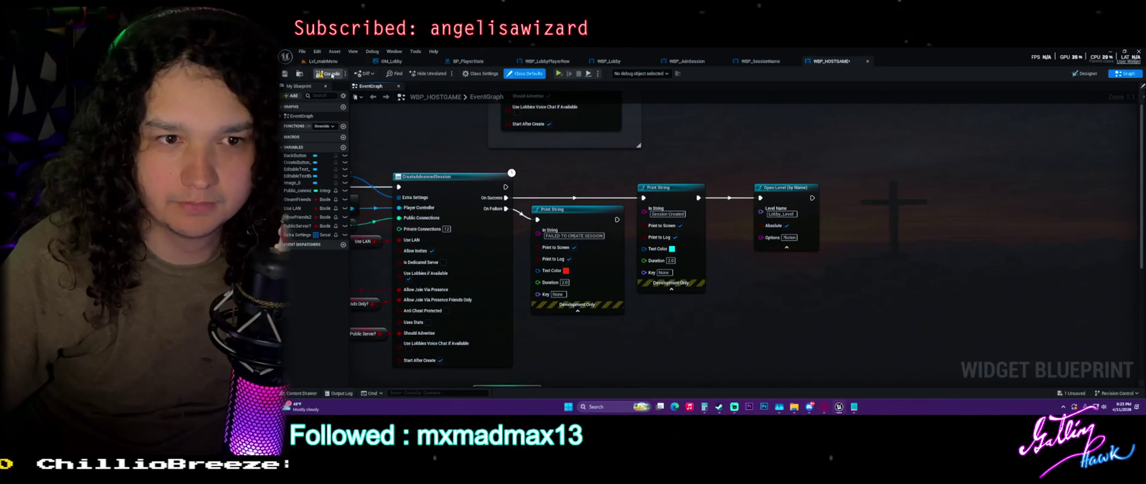
key(ctrl+s)
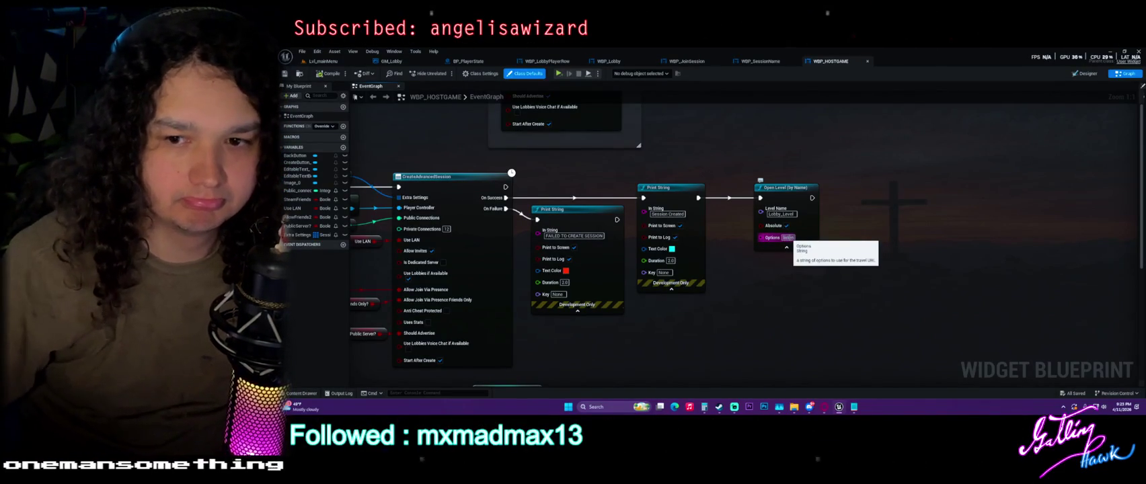
Set the Open Level Options to listen, save the blueprint, and switch to Lvl_mainMenu.
key(Return)
key(ctrl+s)
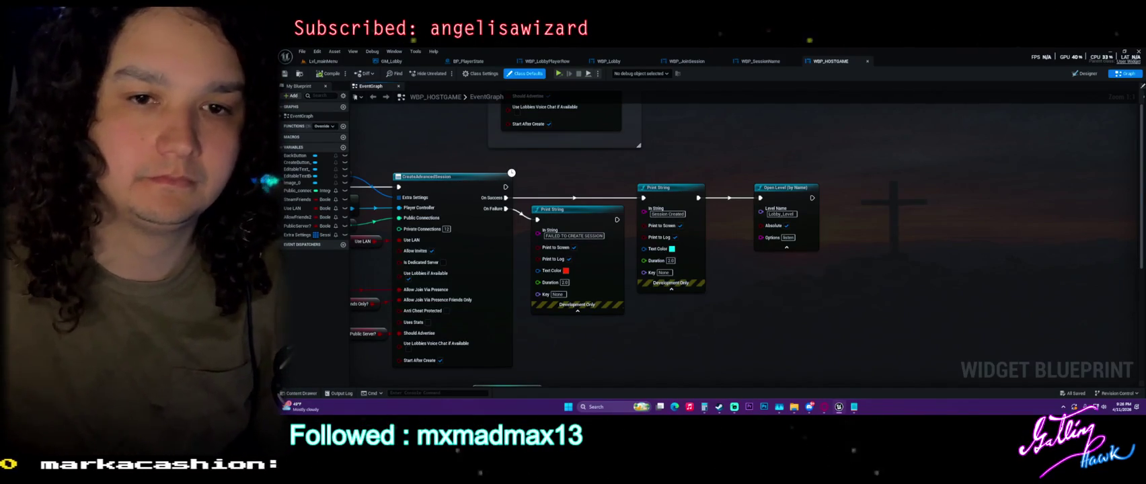
click(323, 61)
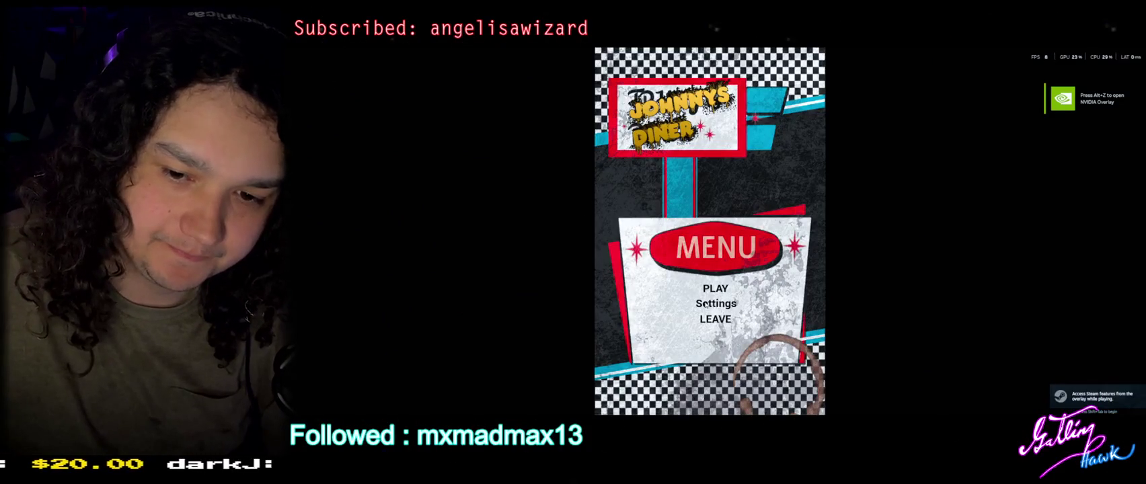
In Johnny's Diner, host a 2-player session, reach the lobby, then leave and close the game.
click(703, 304)
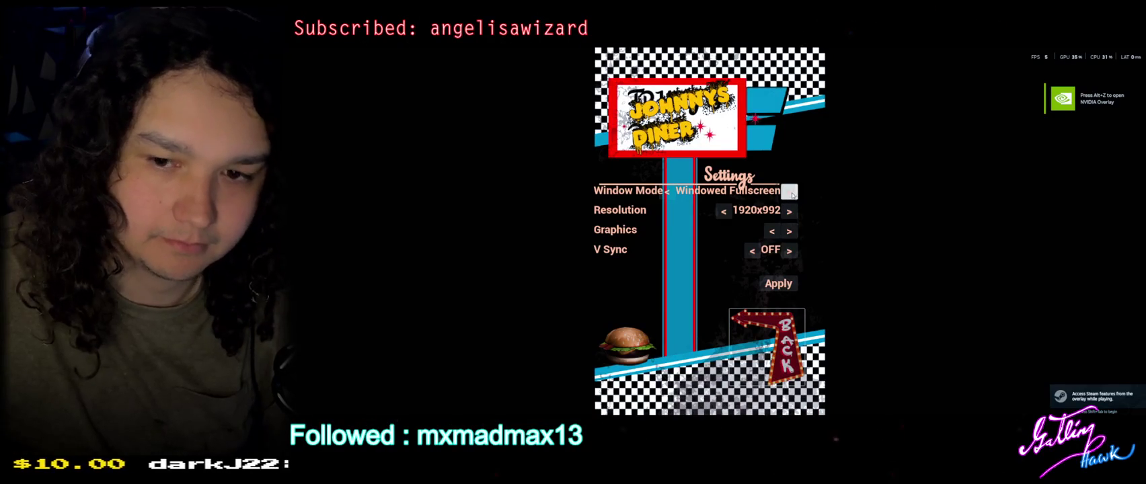
click(767, 346)
click(714, 289)
click(715, 306)
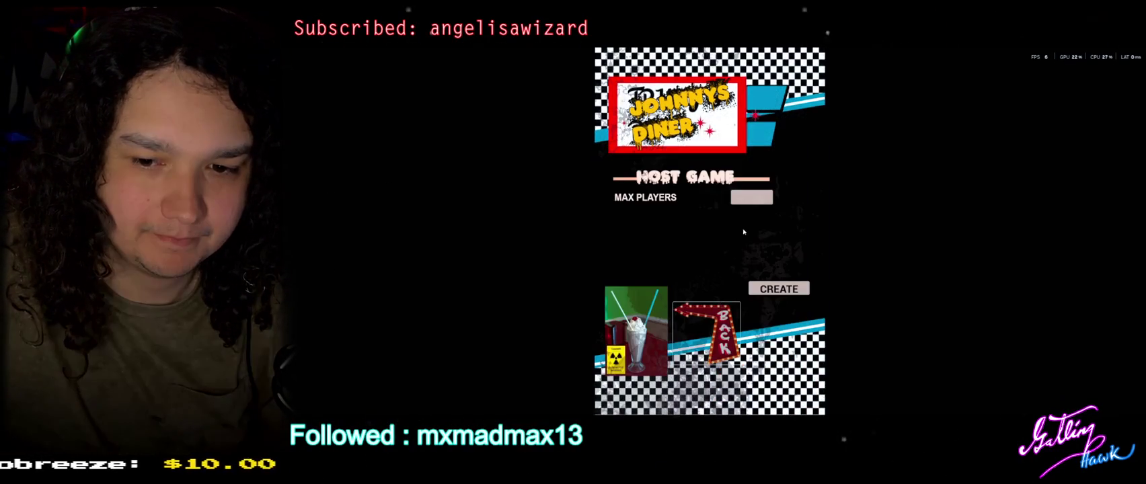
click(745, 198)
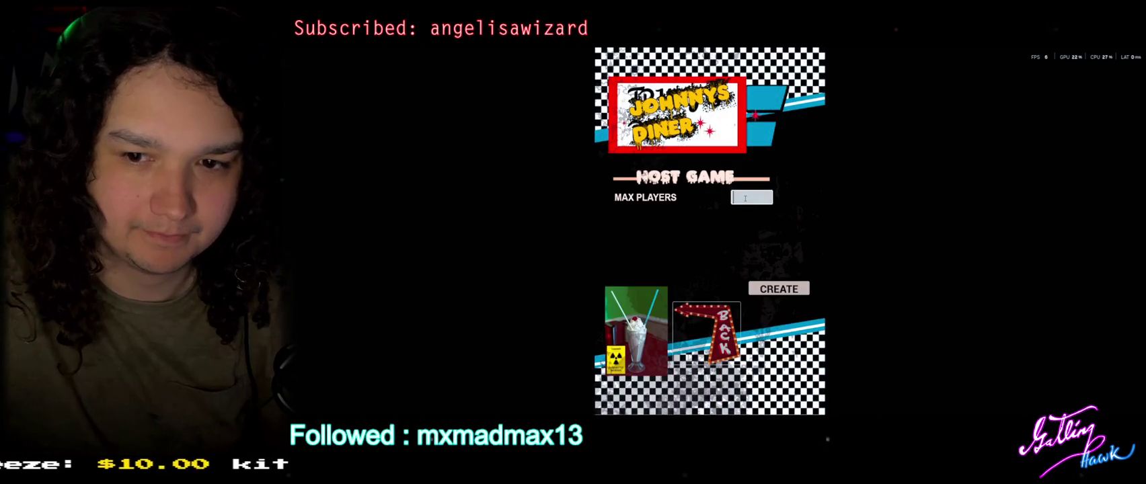
click(779, 288)
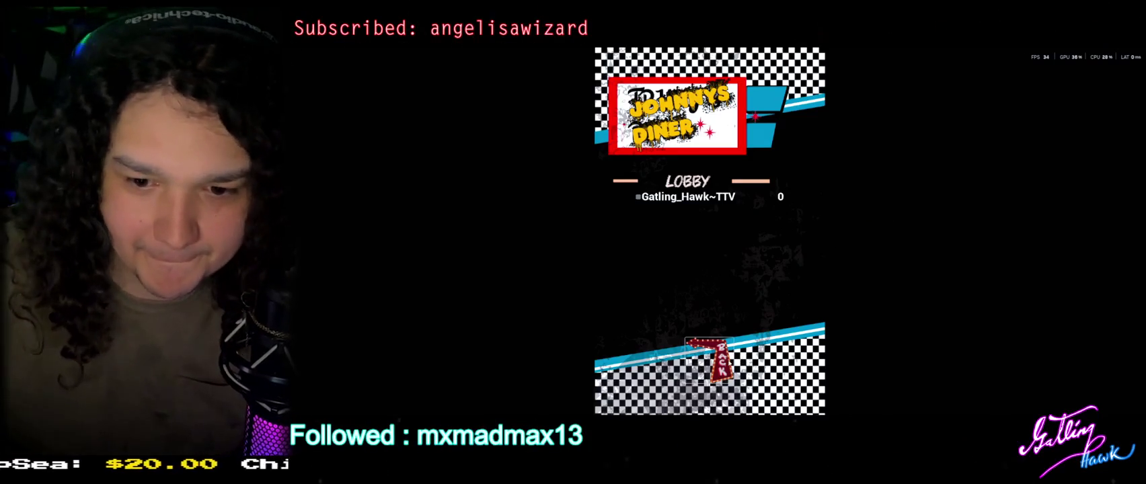
click(711, 361)
key(Escape)
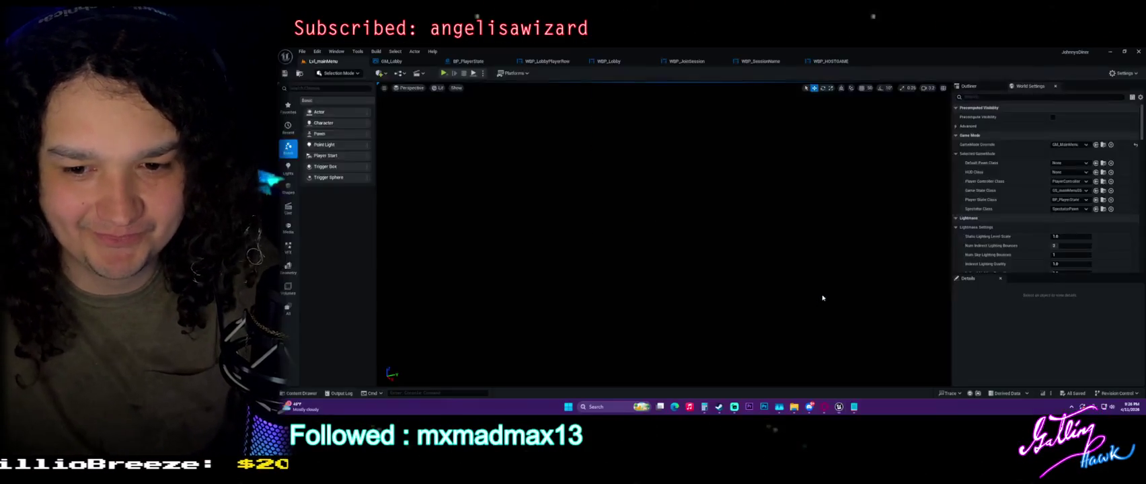
In the WBP_HOSTGAME graph, shift the Session Created Print String node slightly right.
click(832, 61)
drag(742, 177, 854, 147)
drag(783, 121, 802, 114)
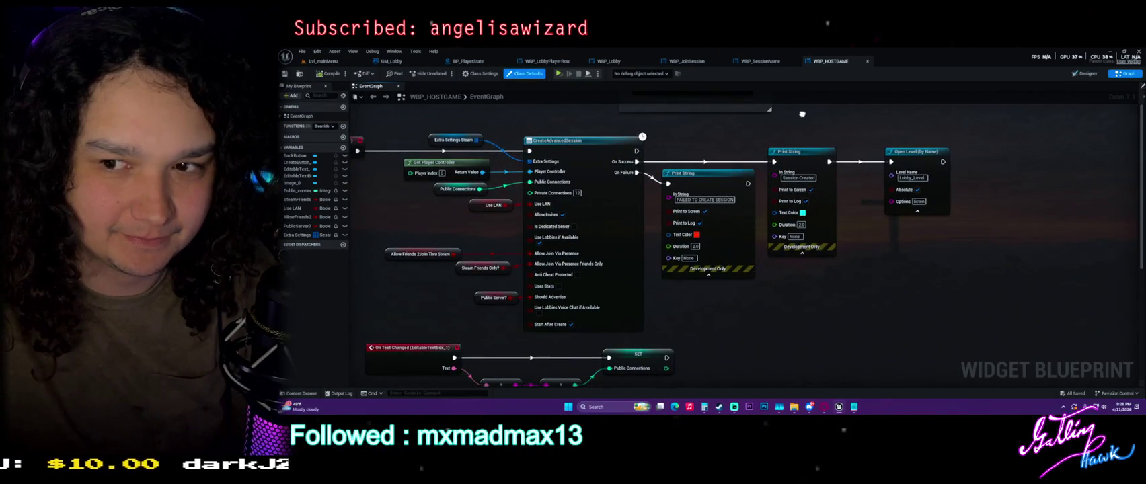
drag(803, 114, 679, 144)
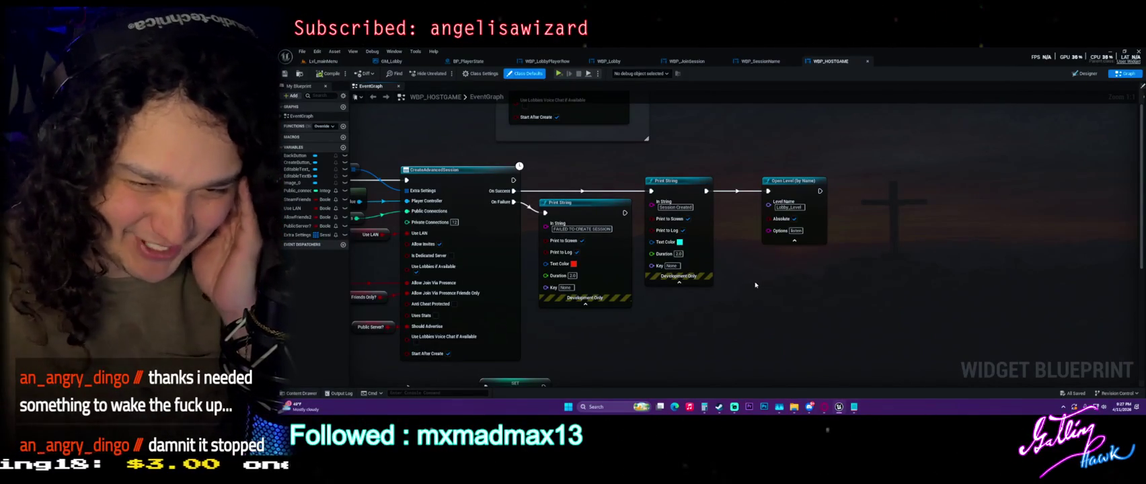
drag(684, 178, 697, 177)
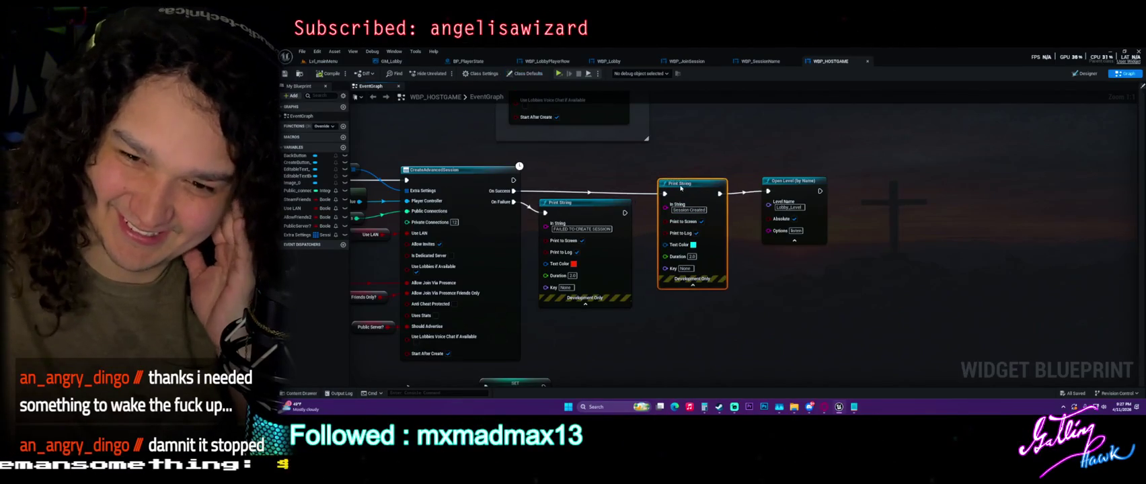
click(716, 162)
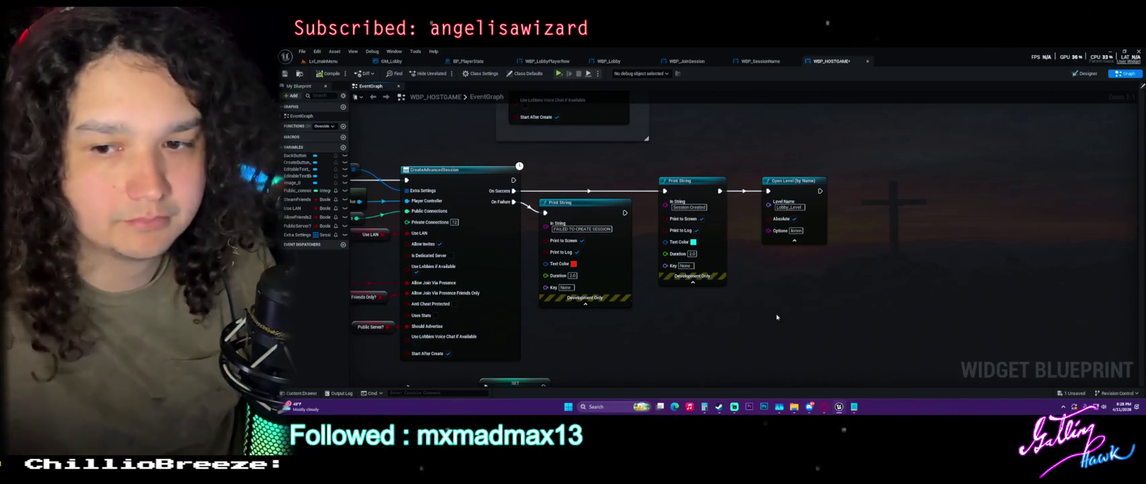
click(811, 183)
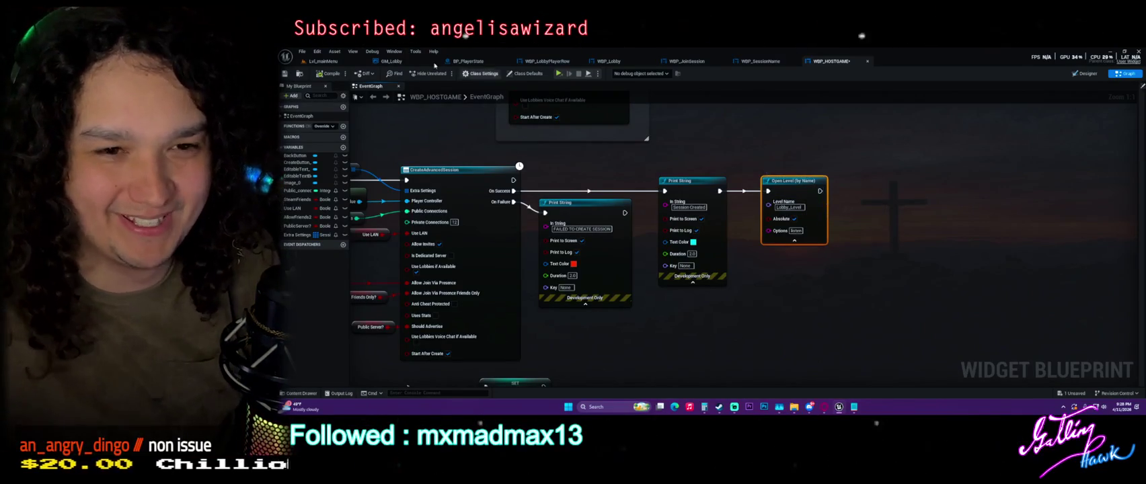
Show the Details panel from the Window menu.
click(389, 52)
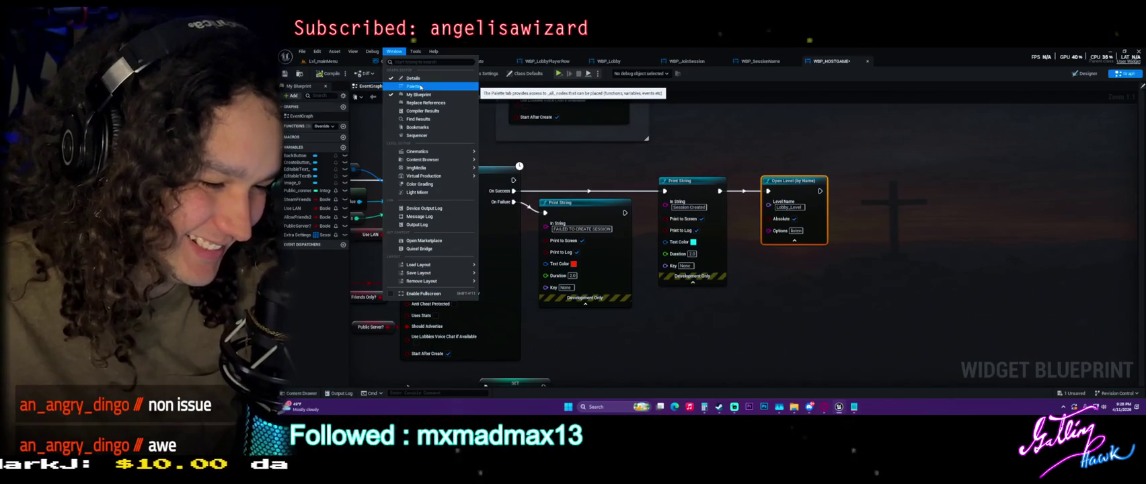
click(353, 52)
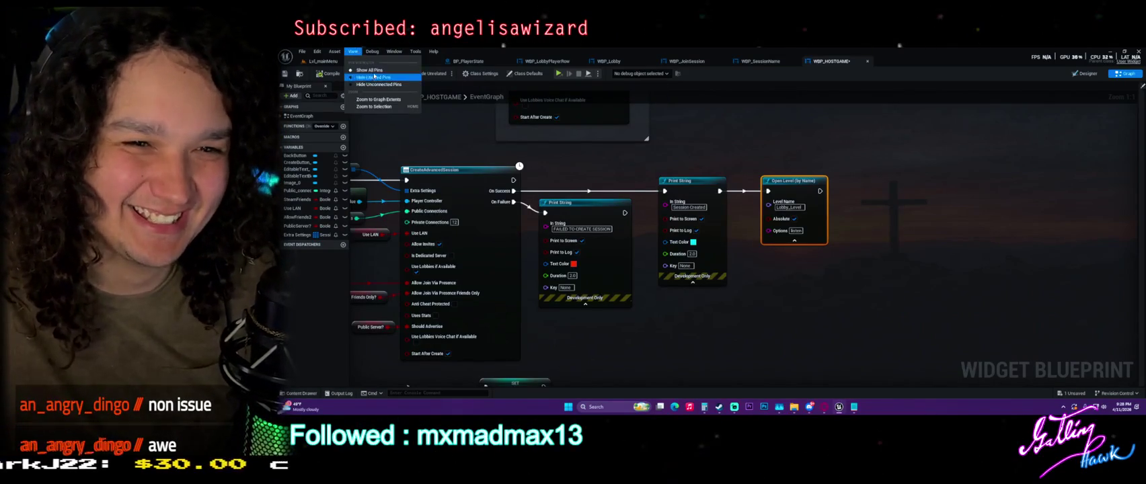
mouse_move(390, 52)
click(413, 78)
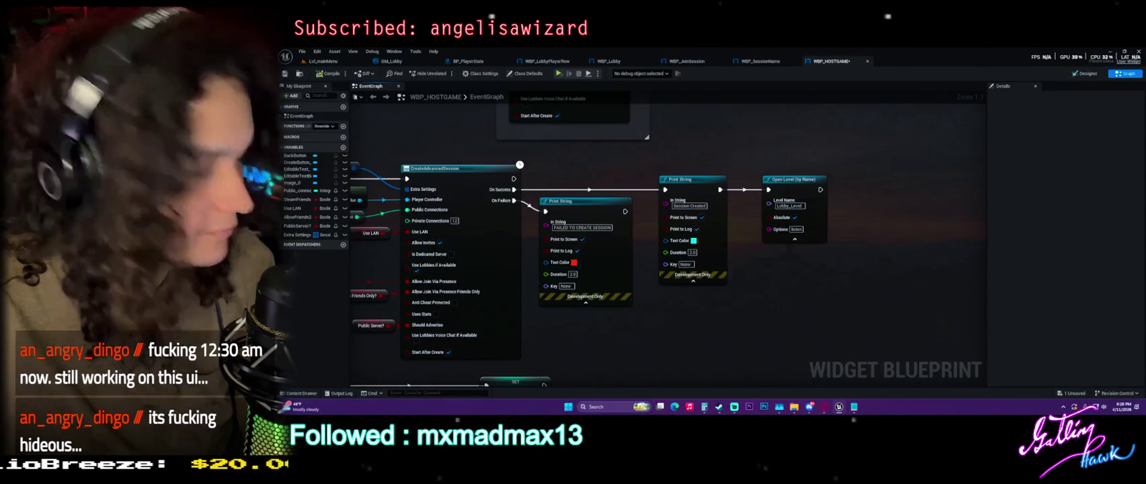
Inspect the Extra Settings Steam node and the ServerName/MapName comment in Details.
drag(381, 163, 550, 174)
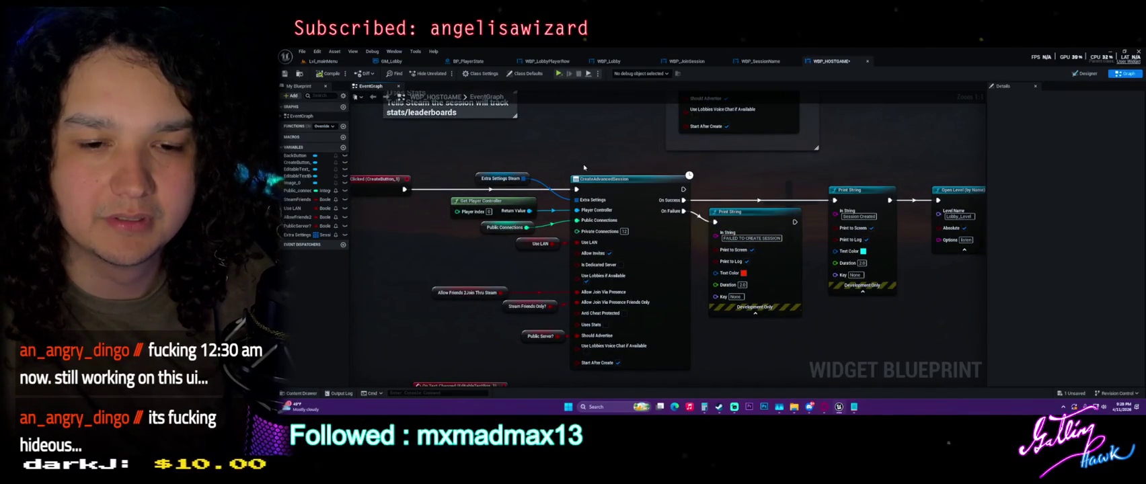
click(500, 176)
mouse_move(499, 176)
mouse_down()
mouse_move(492, 284)
mouse_move(506, 312)
mouse_up()
drag(561, 190, 700, 270)
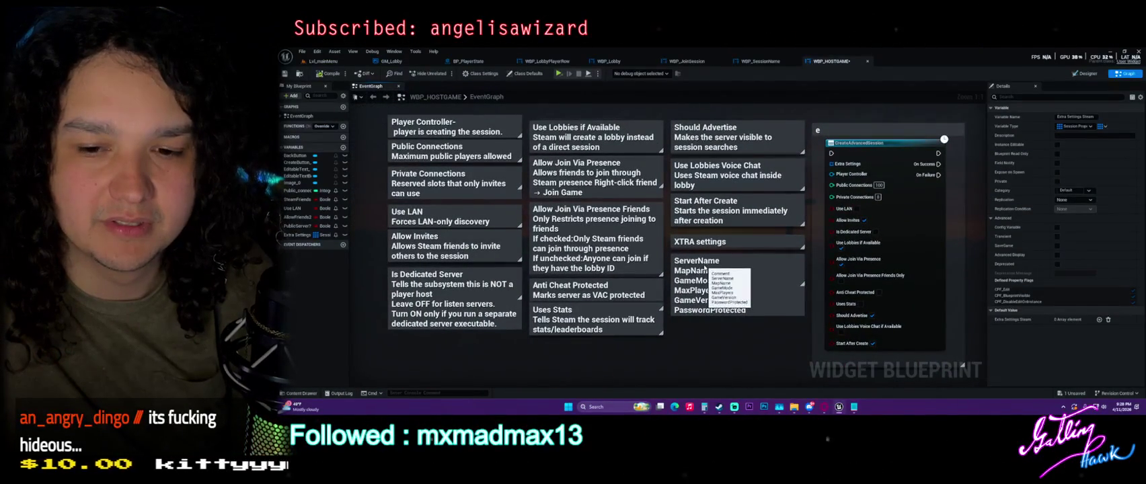
click(697, 270)
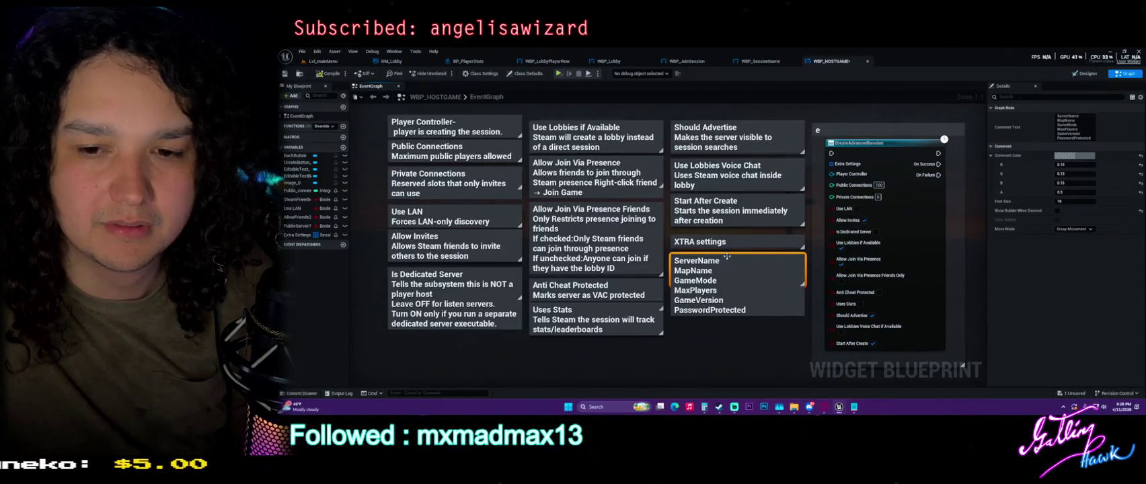
drag(720, 343, 723, 156)
click(650, 208)
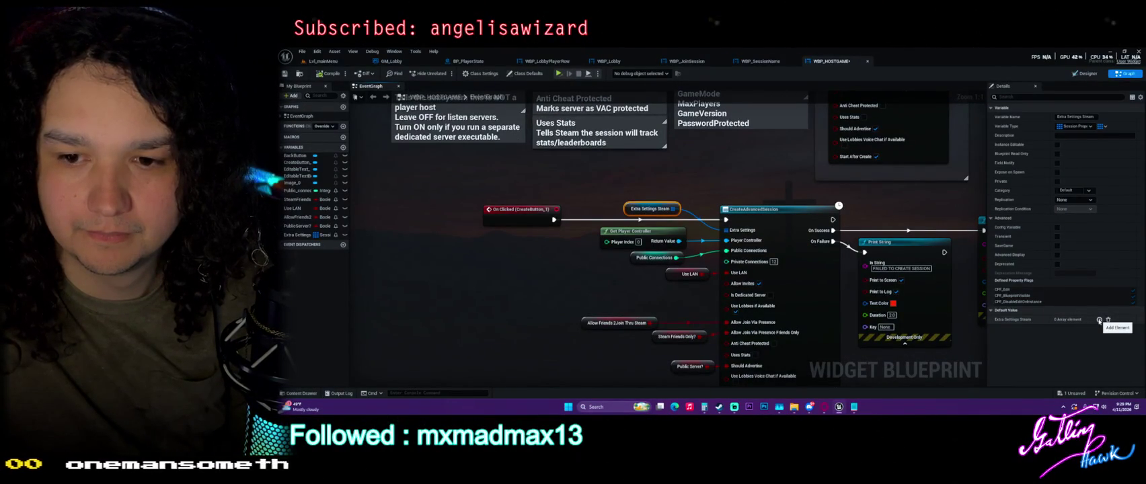
click(599, 308)
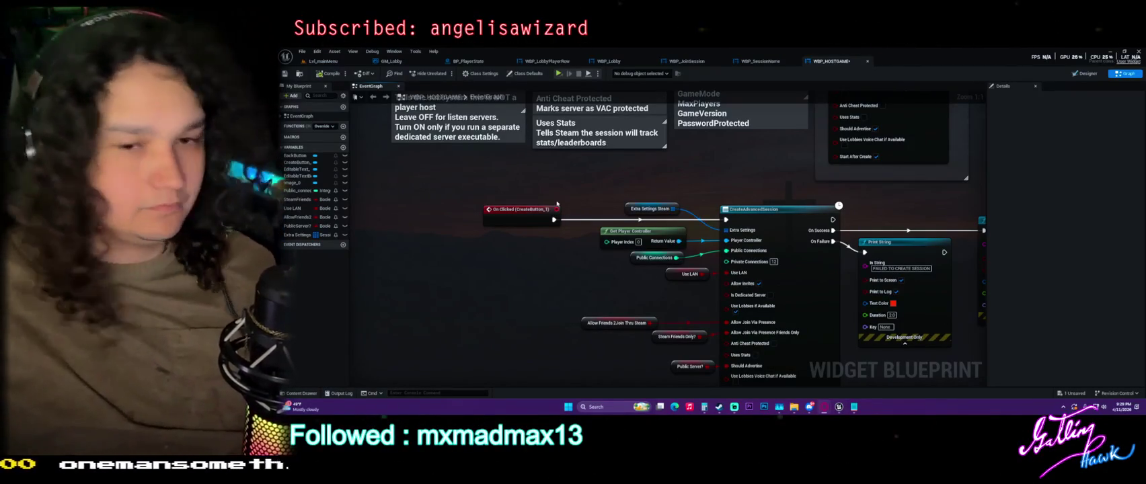
click(651, 209)
click(1099, 320)
click(1093, 329)
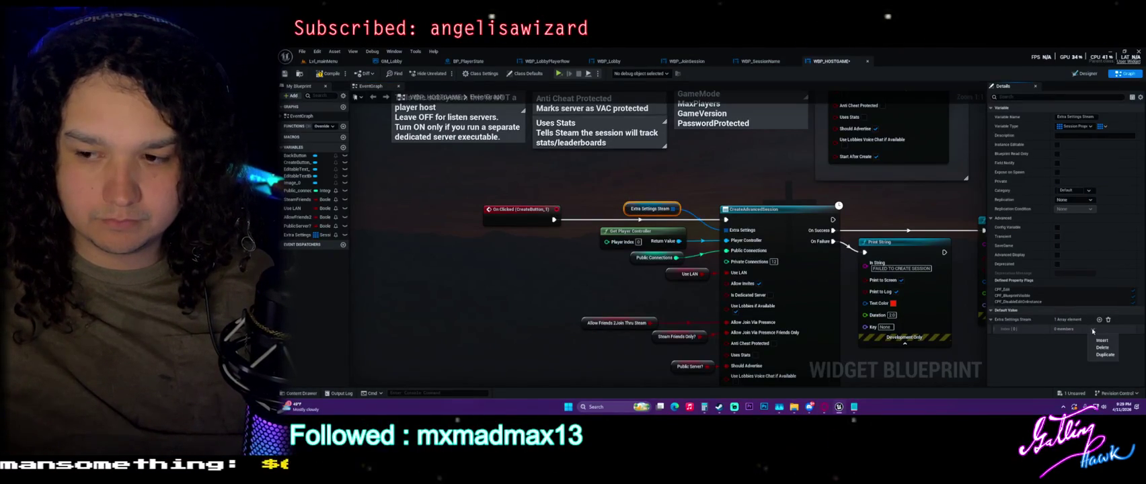
click(1102, 341)
click(1108, 320)
click(1099, 320)
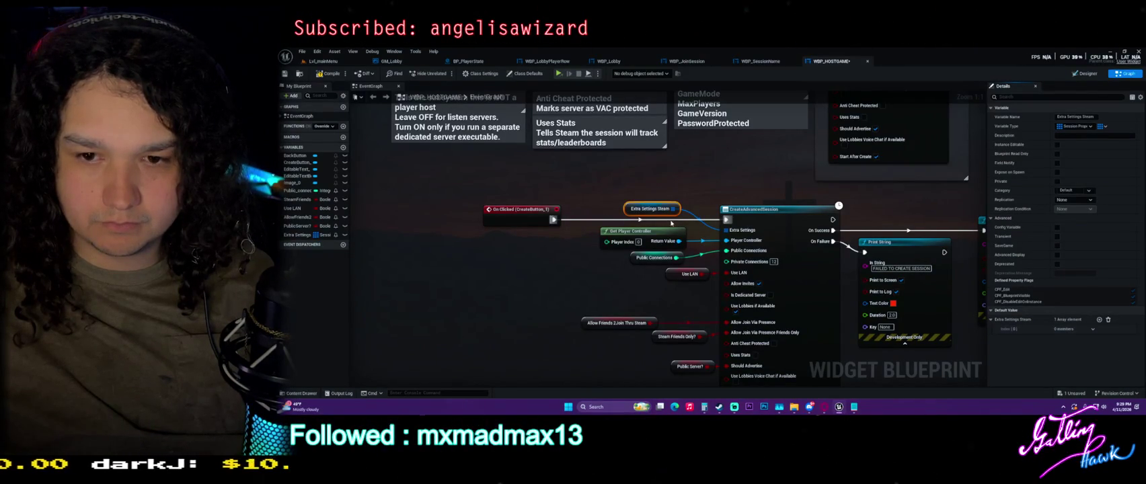
scroll(619, 265, down, 5)
scroll(392, 270, up, 2)
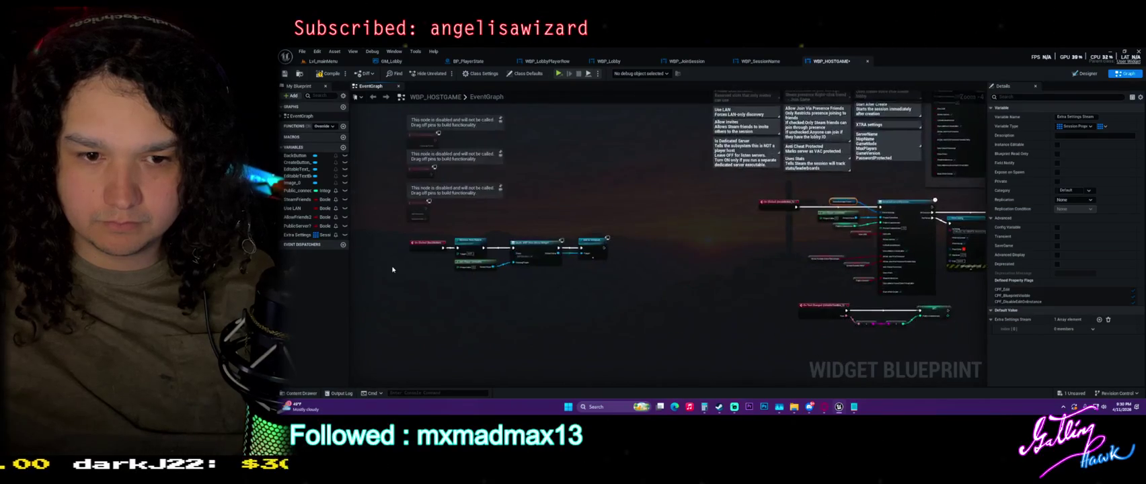
drag(392, 269, 322, 315)
click(316, 235)
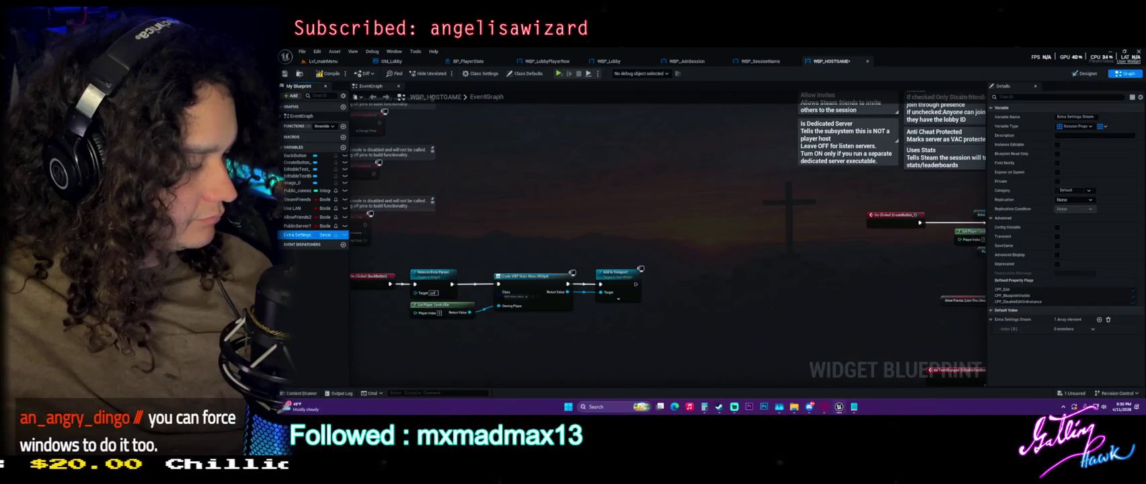
Bring CreateAdvancedSession into view and move the CreateButton On Clicked event further left.
right_click(565, 203)
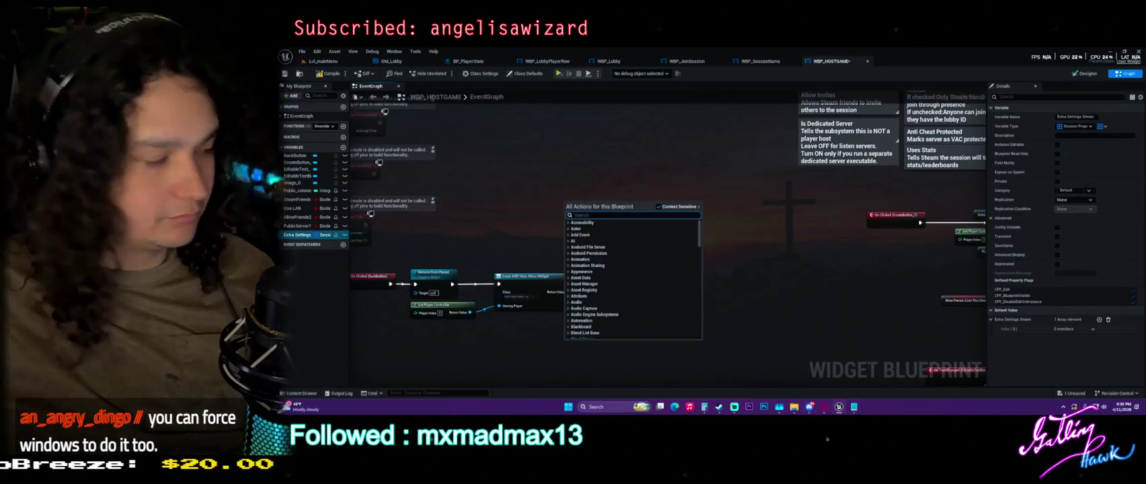
text(add to viewport)
key(Return)
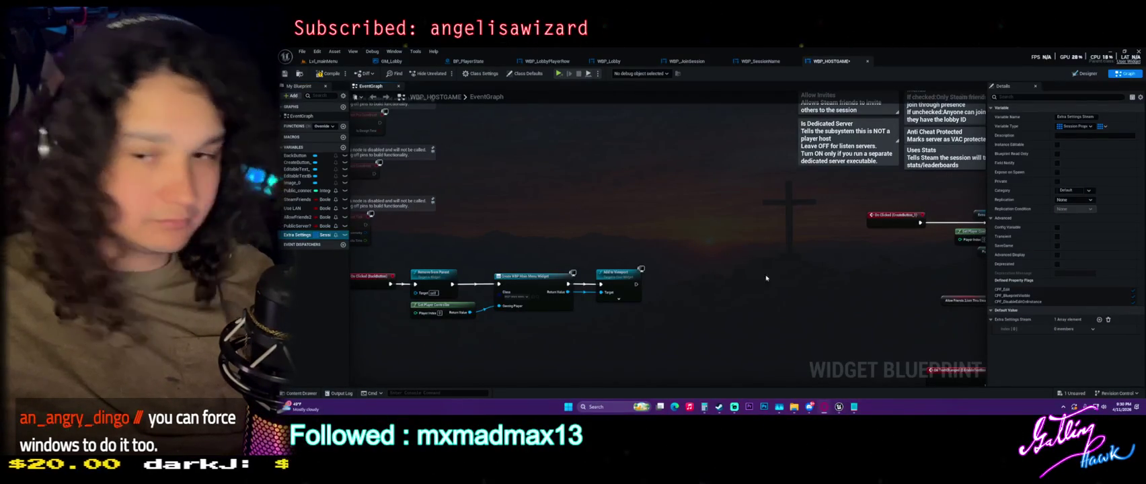
drag(862, 259, 576, 237)
drag(637, 200, 525, 201)
scroll(525, 201, up, 2)
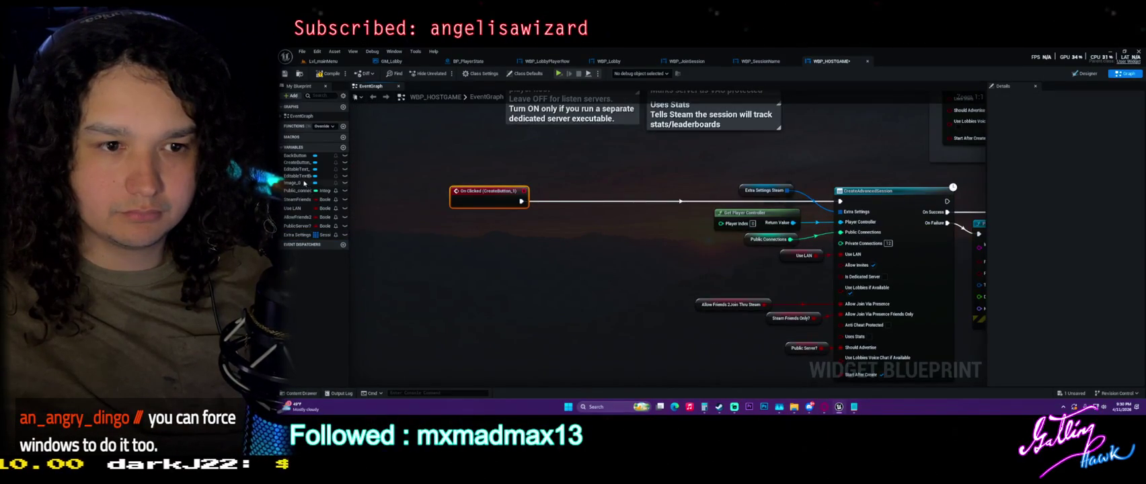
Copy-paste the Extra Settings Steam getter, try an array Add node on it, then delete it.
click(765, 191)
key(ctrl+c)
key(ctrl+v)
mouse_move(538, 241)
mouse_down()
mouse_move(627, 263)
mouse_move(572, 232)
mouse_up()
text(add)
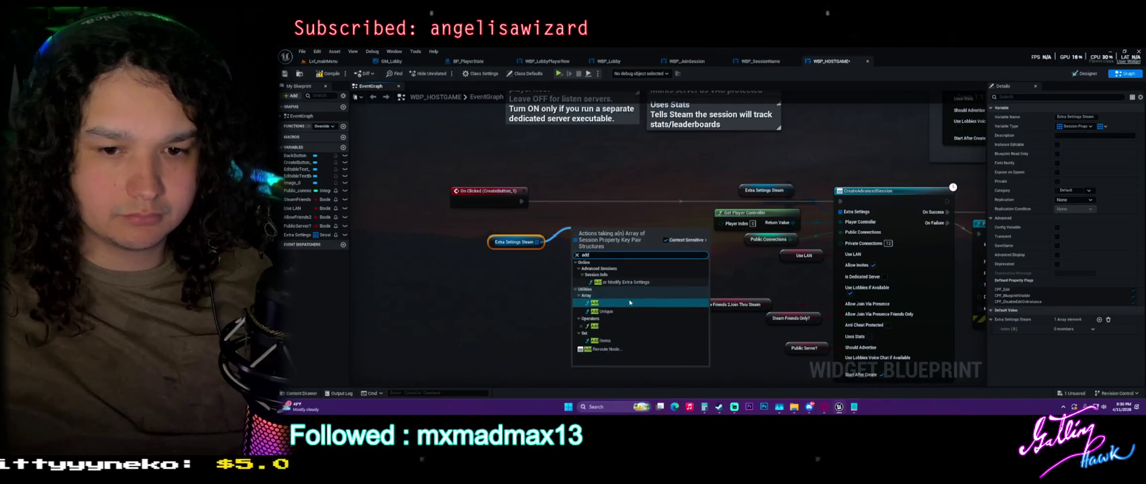
click(628, 302)
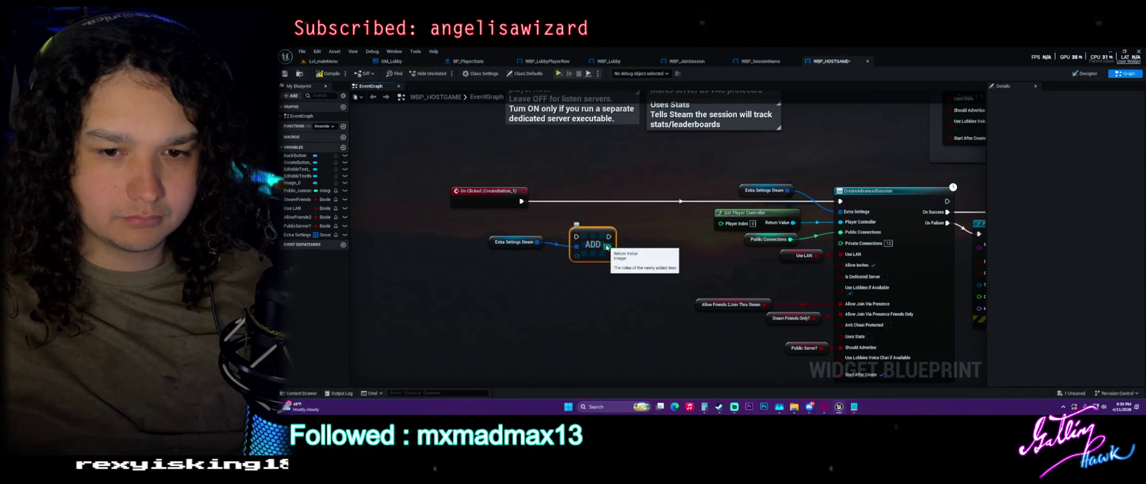
key(Delete)
Try an Add Unique node from the copied getter's output, then delete it.
drag(537, 242, 573, 230)
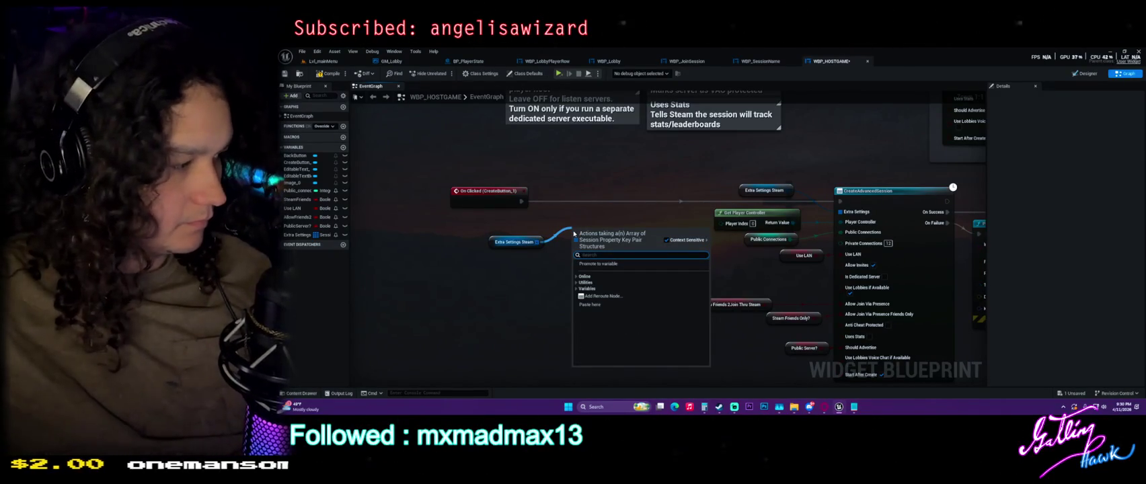
text(a)
text(ke)
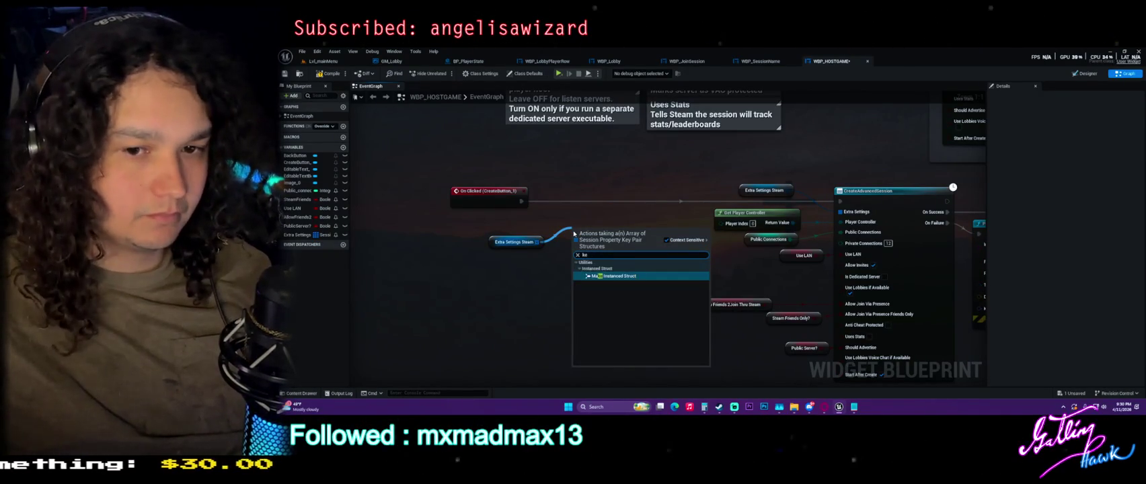
key(BackSpace)
key(BackSpace)
text(add)
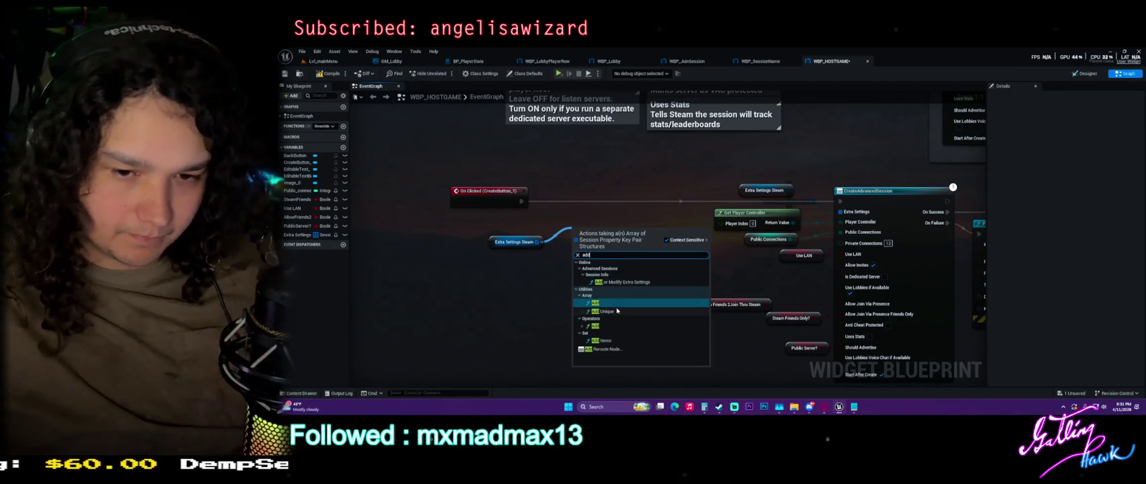
click(617, 311)
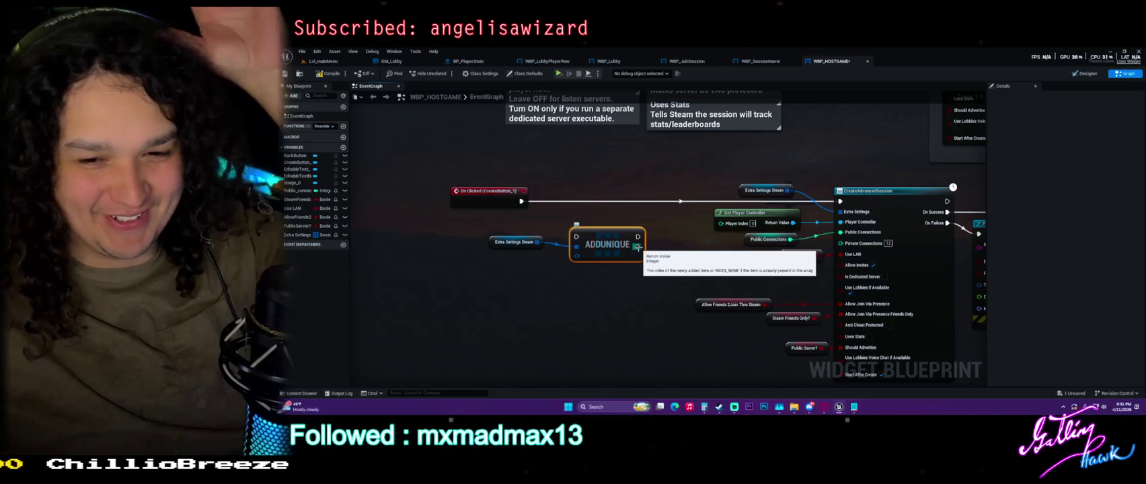
key(Delete)
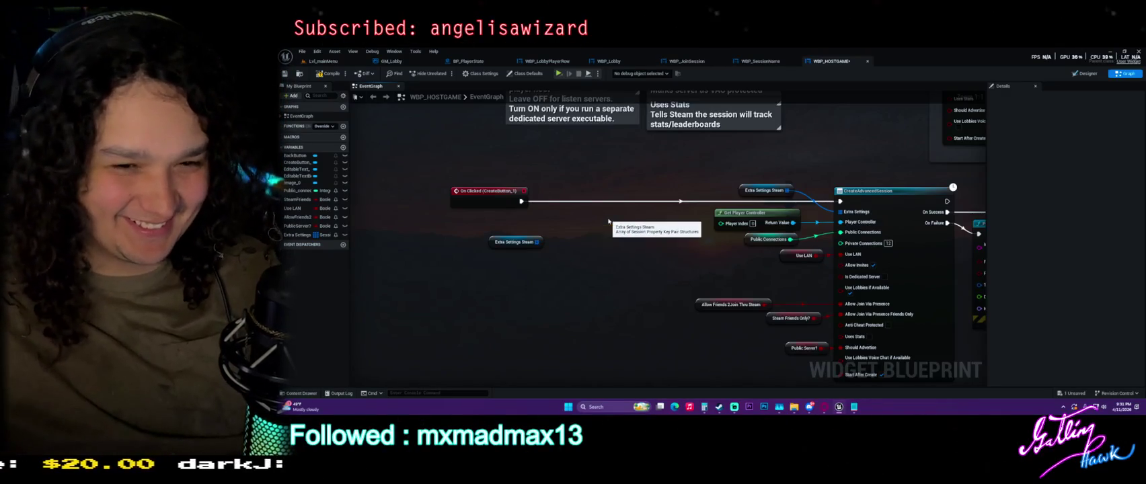
Save the WBP_HOSTGAME widget blueprint with Ctrl+S.
key(ctrl+s)
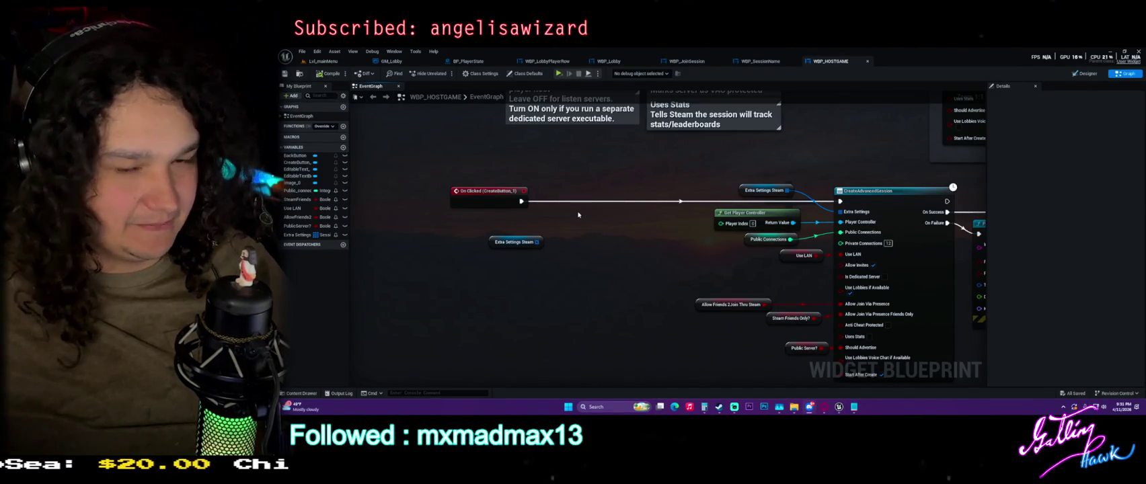
Remove Extra Settings Steam's default element, then wire an array Add node into the On Clicked line.
click(494, 241)
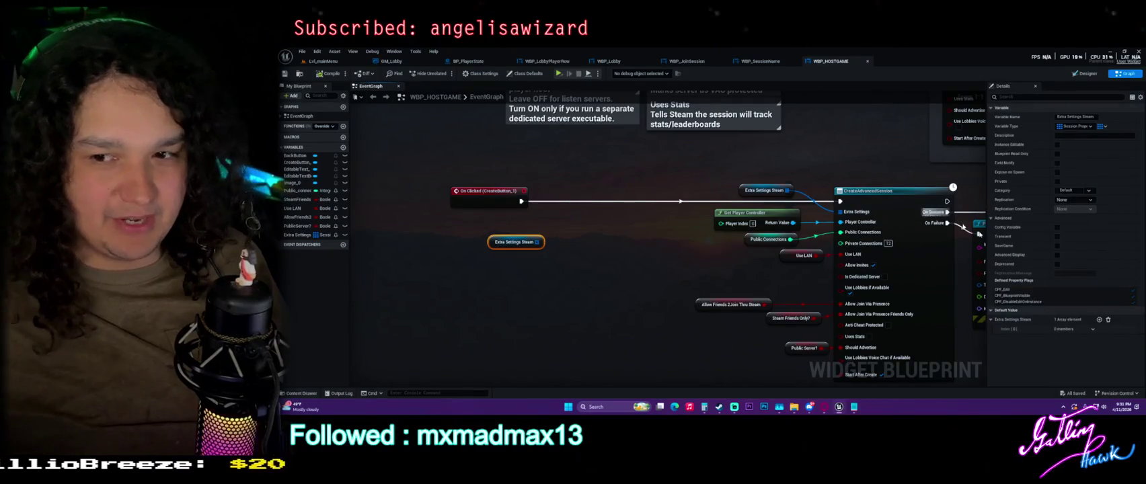
click(1109, 320)
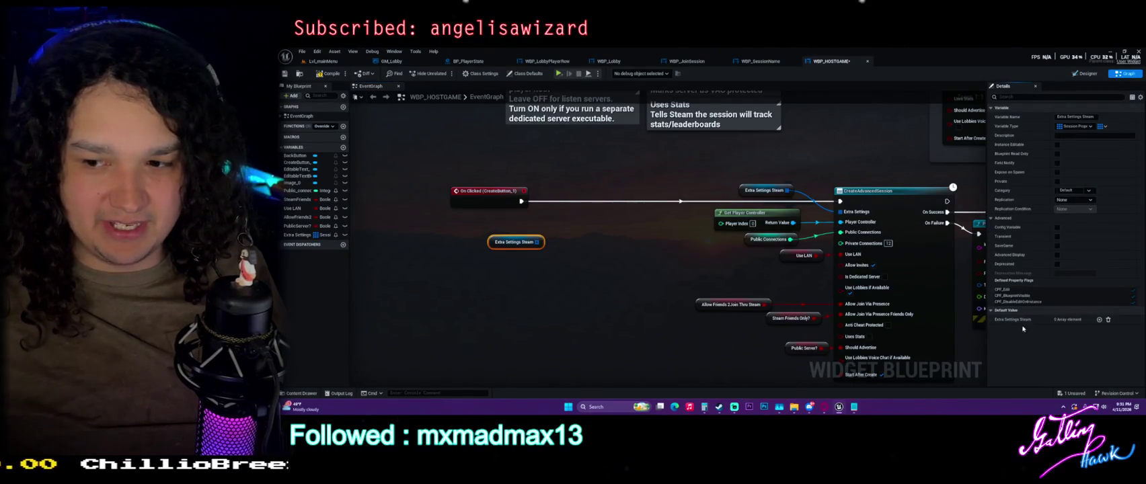
mouse_move(538, 243)
mouse_down()
mouse_move(626, 259)
mouse_move(575, 229)
mouse_up()
text(add)
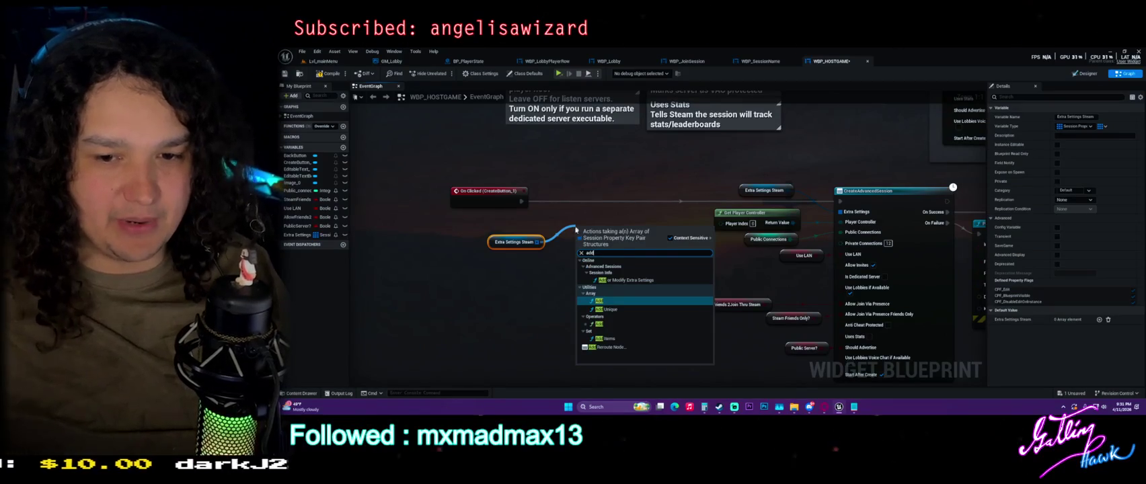
click(606, 300)
drag(584, 235, 624, 200)
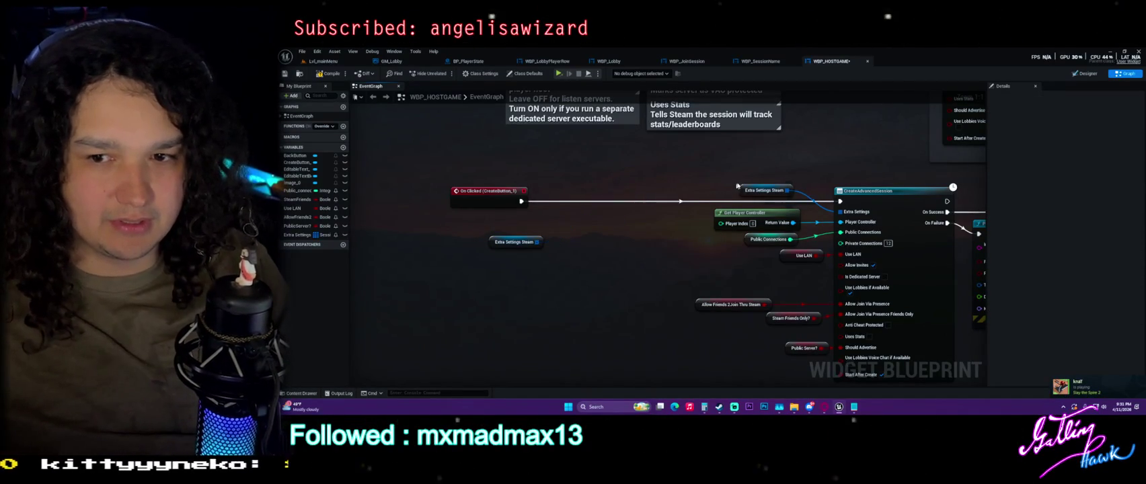
drag(635, 232, 472, 335)
Widen the Details panel, review Extra Settings Steam's empty default, and compile WBP_HOSTGAME.
click(638, 187)
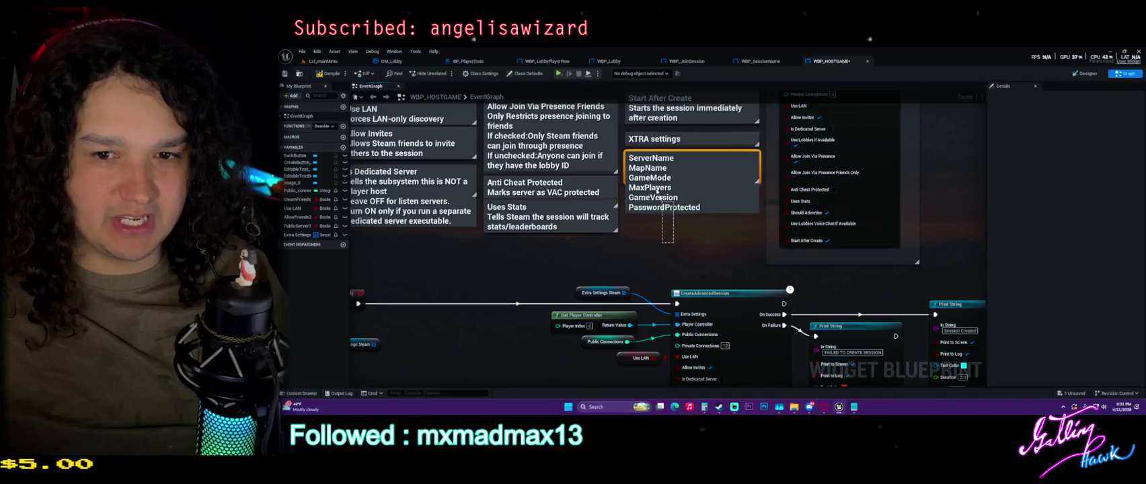
drag(554, 270, 700, 191)
click(745, 214)
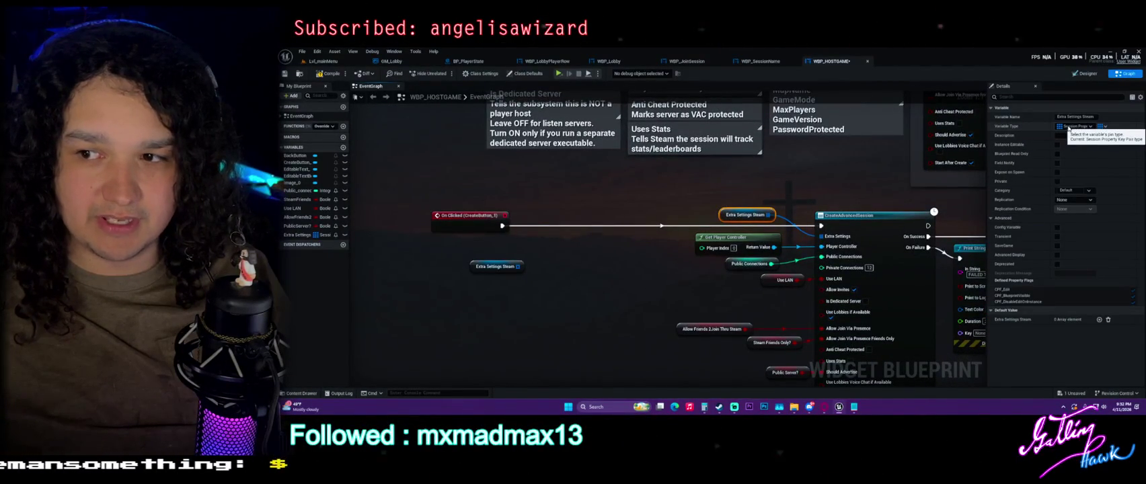
click(985, 121)
drag(985, 122, 942, 122)
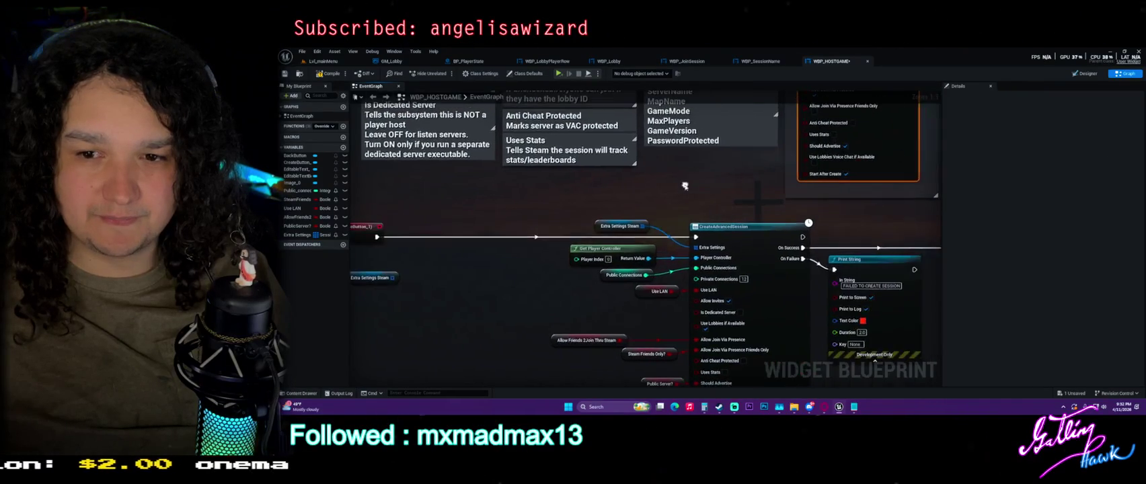
click(599, 231)
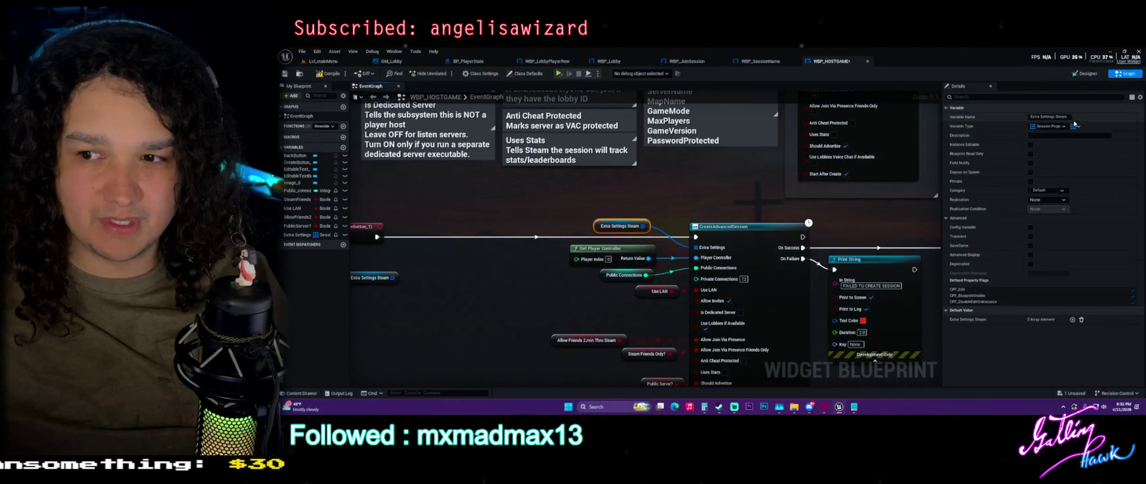
drag(503, 262, 544, 247)
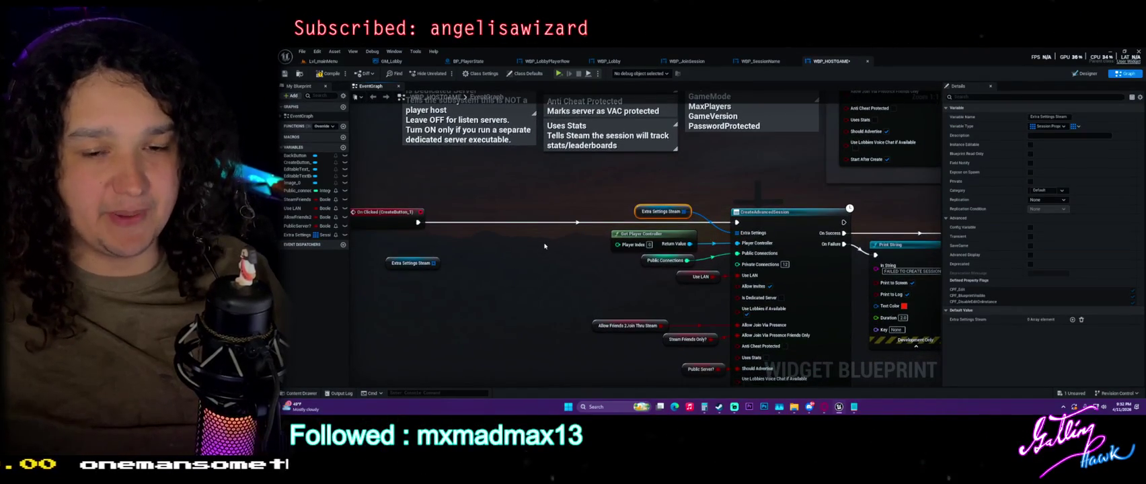
click(328, 76)
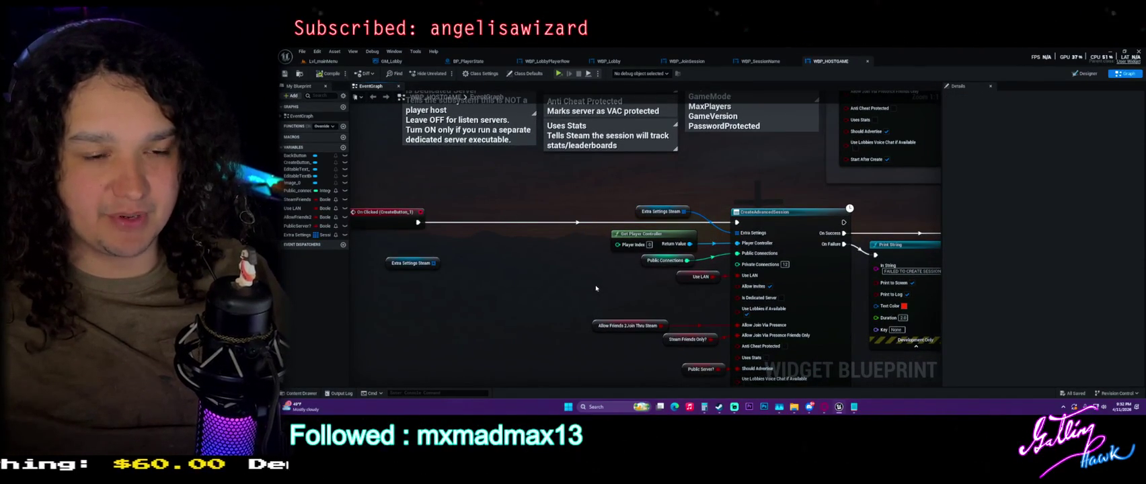
click(644, 214)
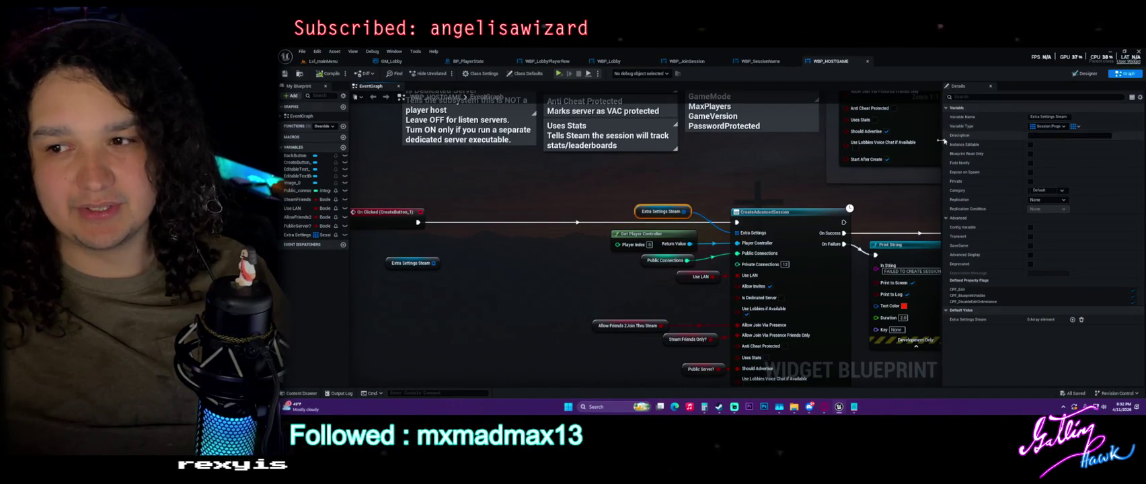
scroll(693, 237, down, 1)
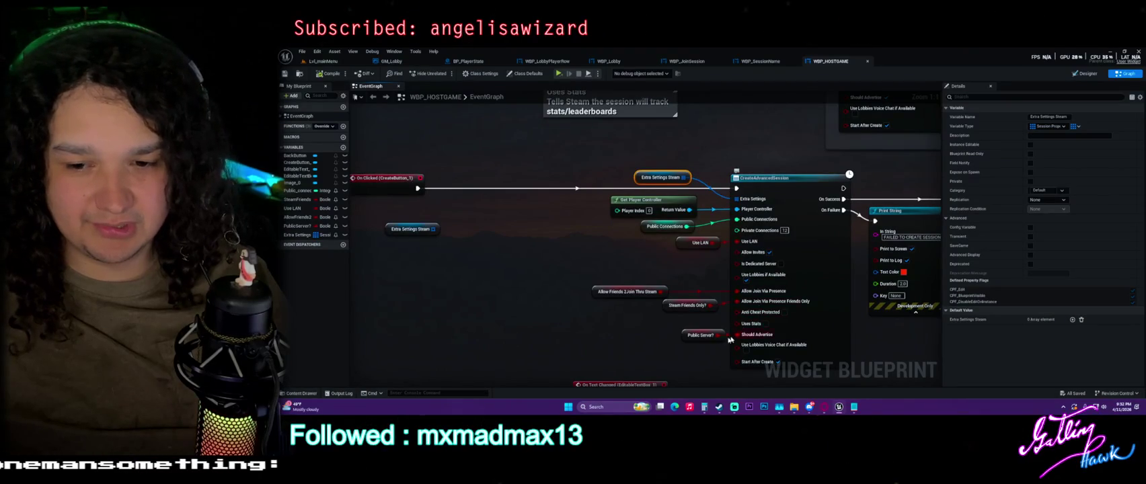
drag(761, 293, 720, 250)
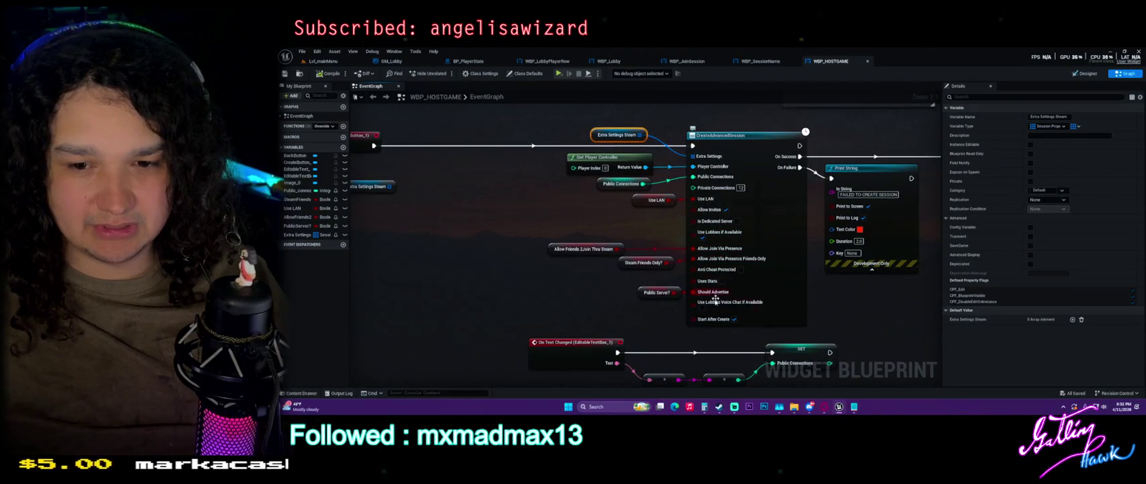
drag(716, 298, 835, 336)
drag(574, 197, 582, 207)
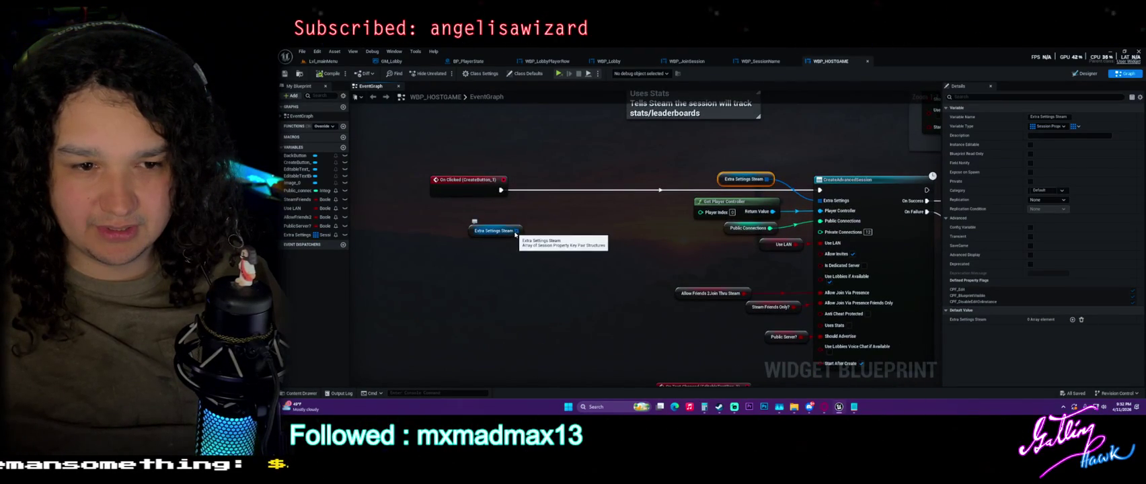
mouse_move(516, 230)
mouse_down()
mouse_move(576, 250)
mouse_move(583, 214)
mouse_move(527, 211)
mouse_up()
drag(599, 261, 564, 249)
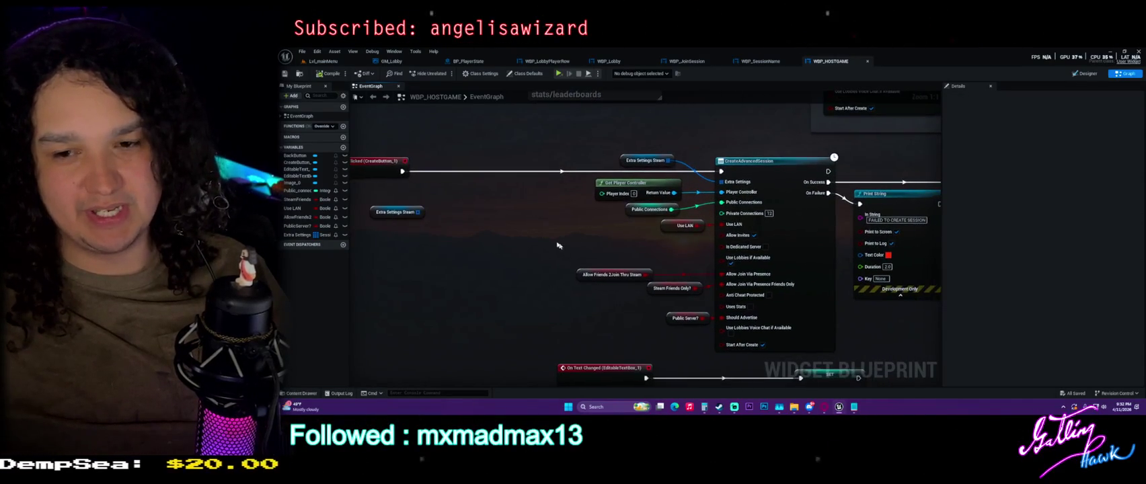
mouse_move(473, 136)
mouse_down()
mouse_move(844, 347)
mouse_move(529, 194)
mouse_up()
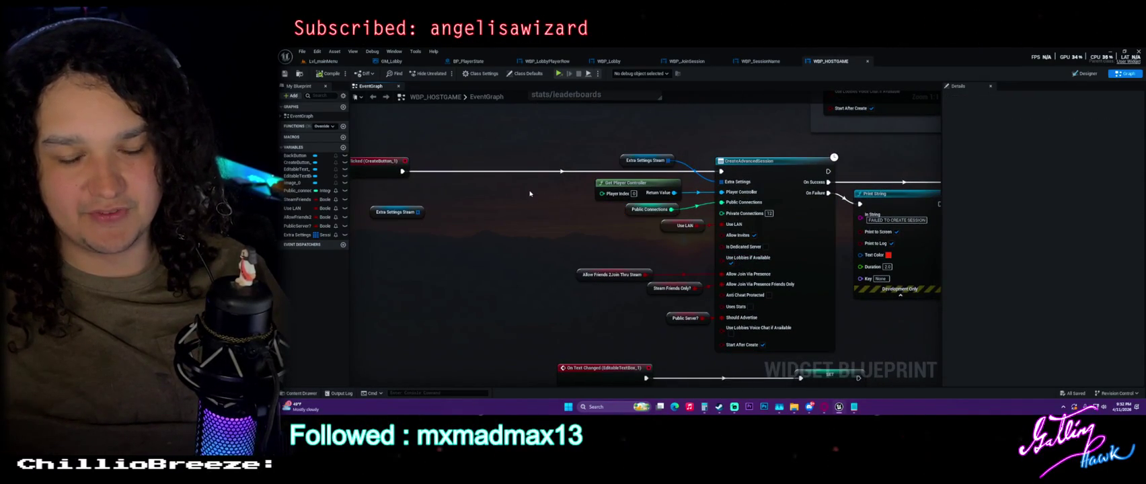
click(397, 211)
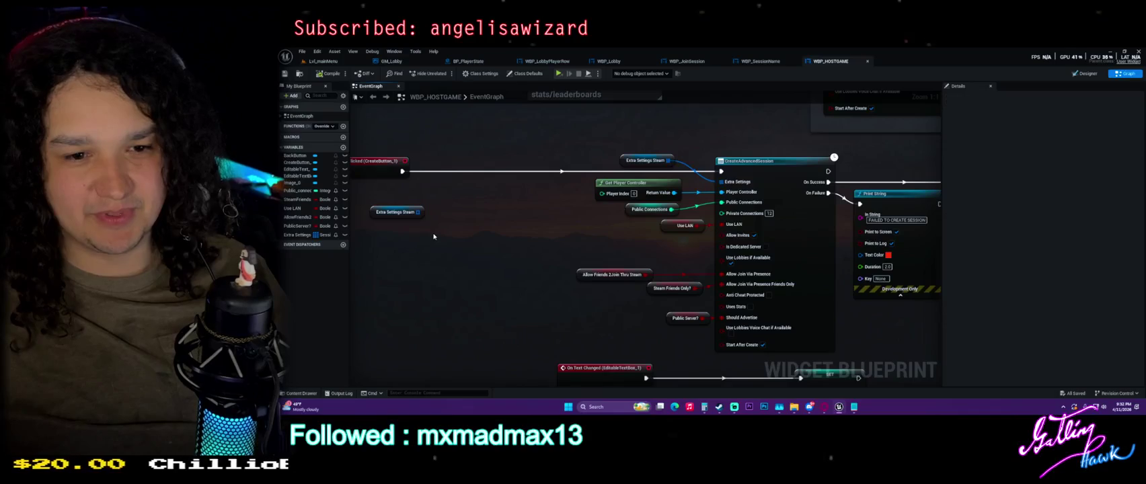
click(434, 236)
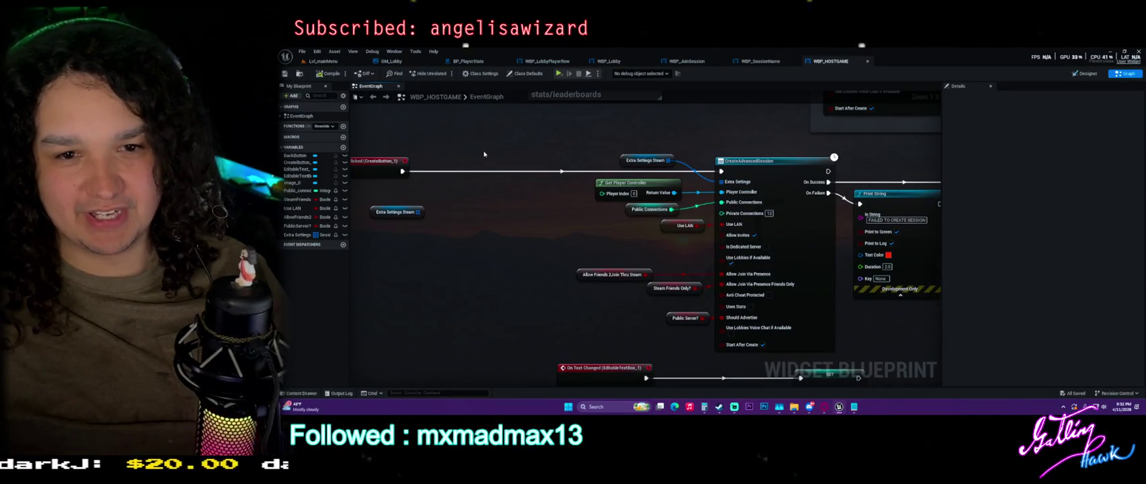
click(372, 201)
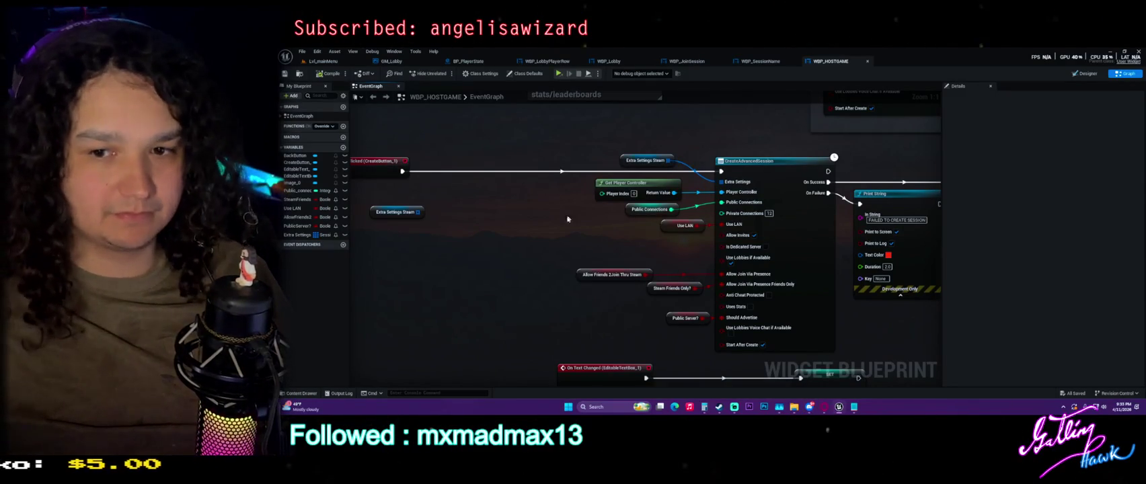
Select CreateAdvancedSession and review the XTRA settings and ServerName comment notes.
drag(572, 215, 530, 196)
click(744, 179)
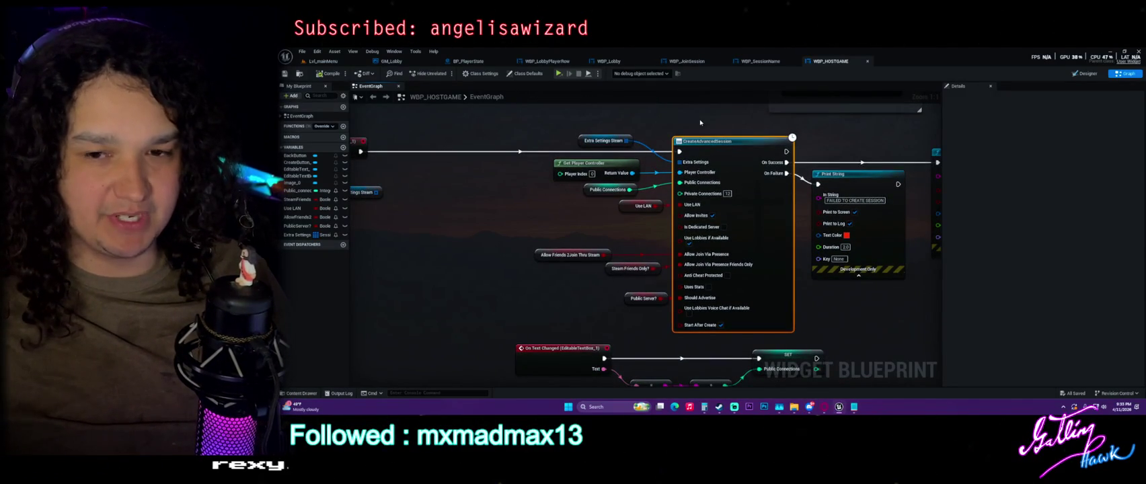
drag(650, 338, 670, 354)
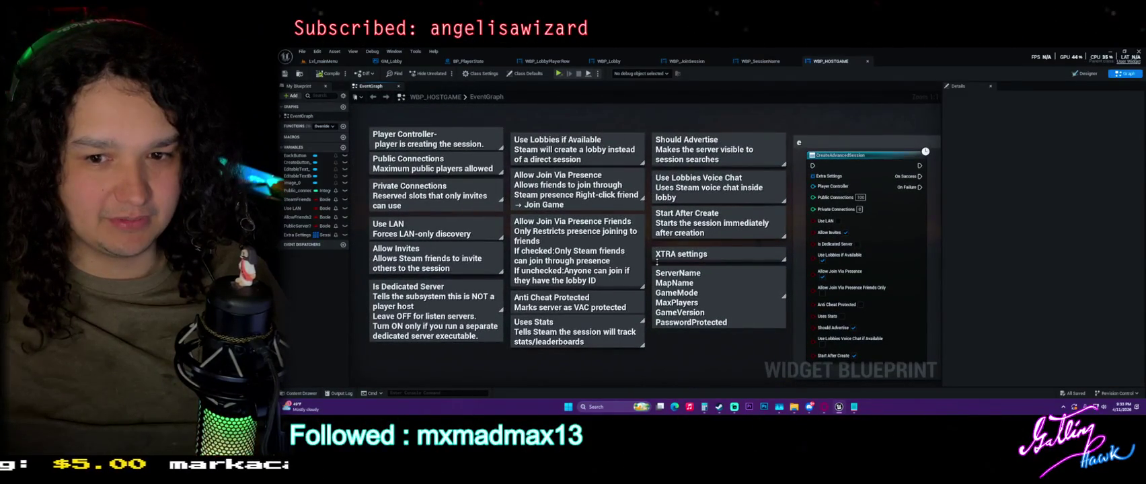
click(698, 254)
drag(768, 360, 669, 259)
click(715, 338)
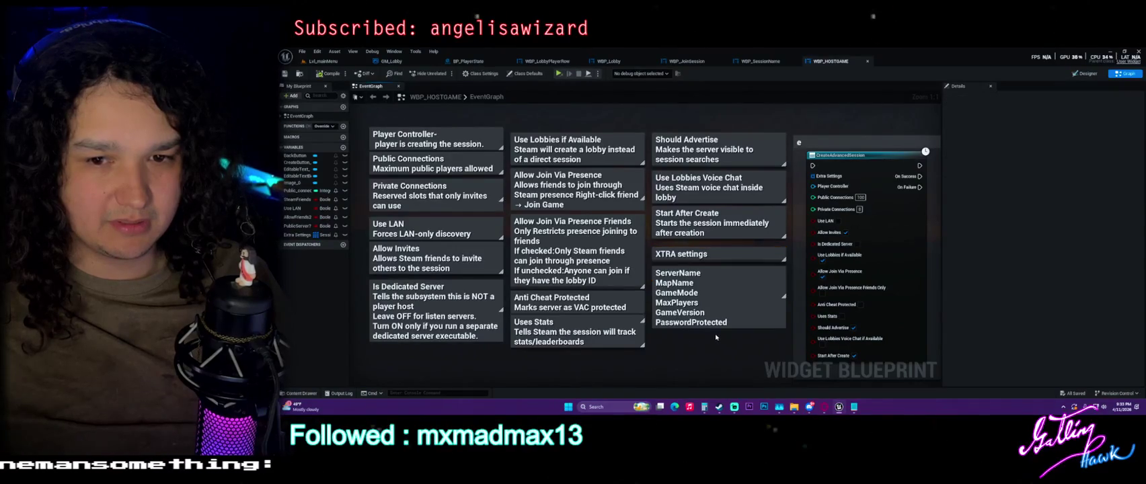
drag(716, 337, 699, 323)
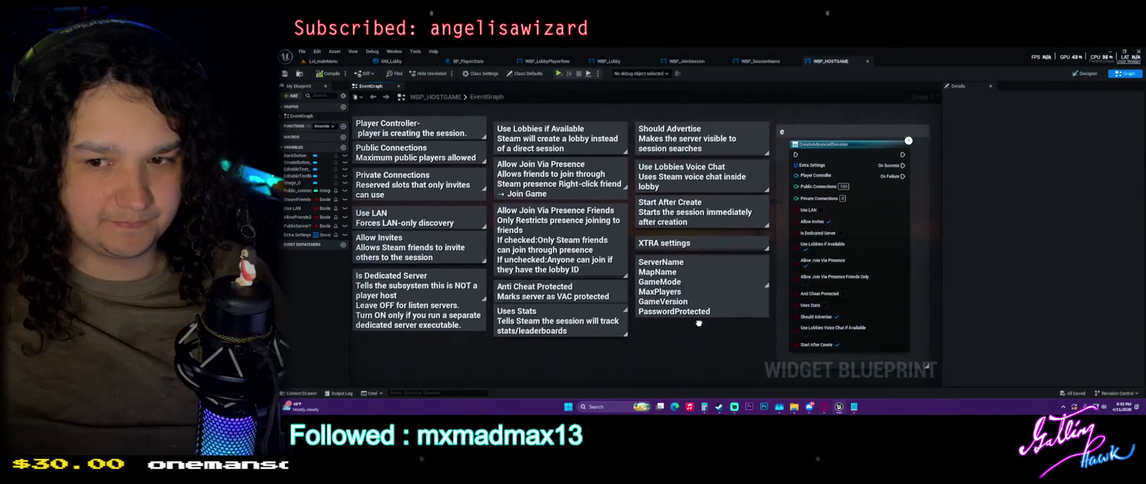
scroll(693, 260, down, 4)
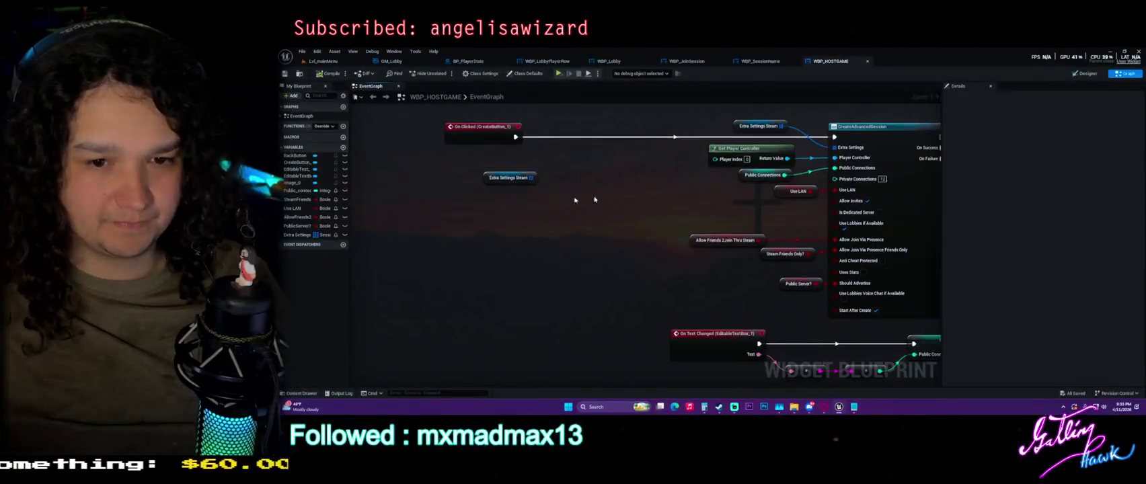
From Extra Settings Steam's output, add a Get Session Property String node.
drag(533, 178, 552, 196)
text(brea)
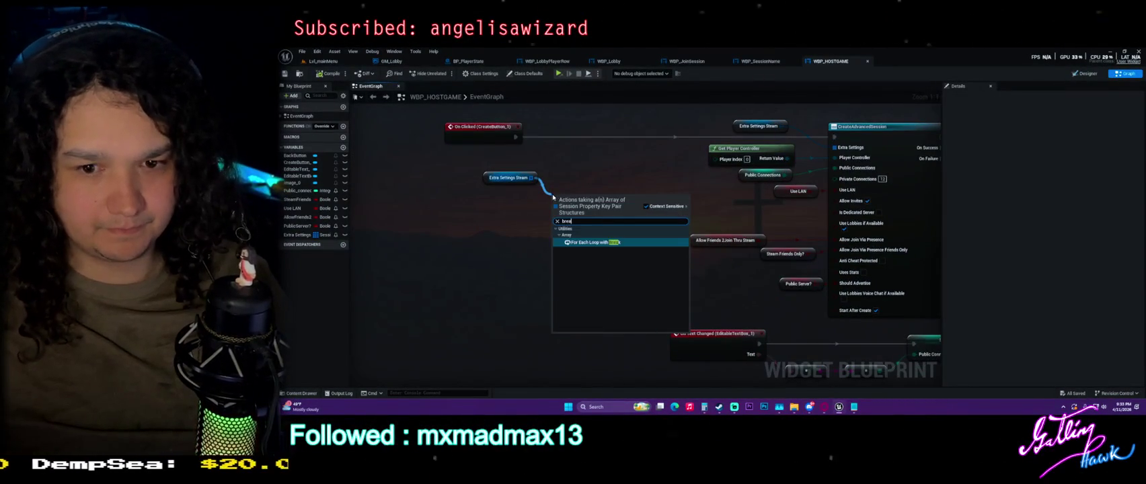
key(Escape)
drag(533, 178, 562, 182)
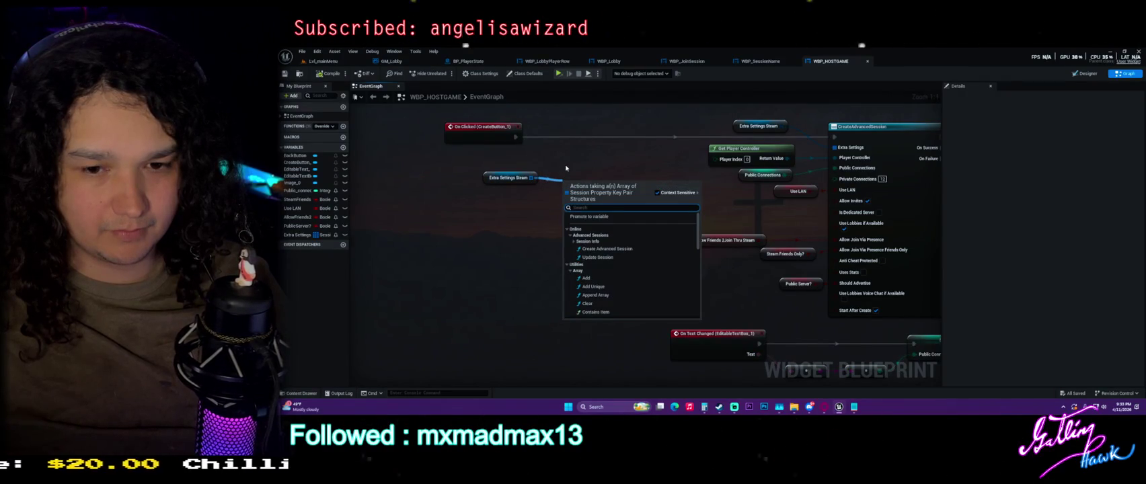
text(get)
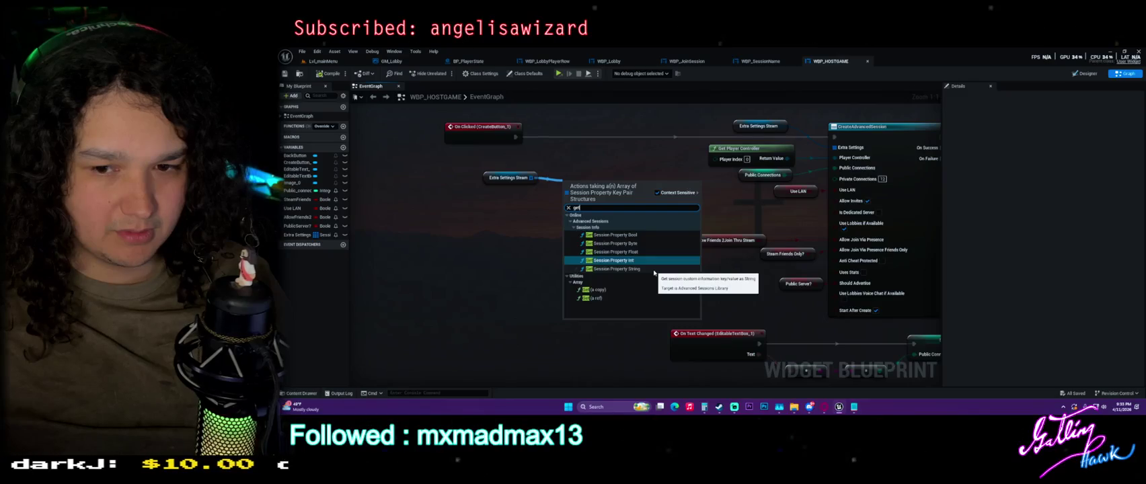
click(649, 270)
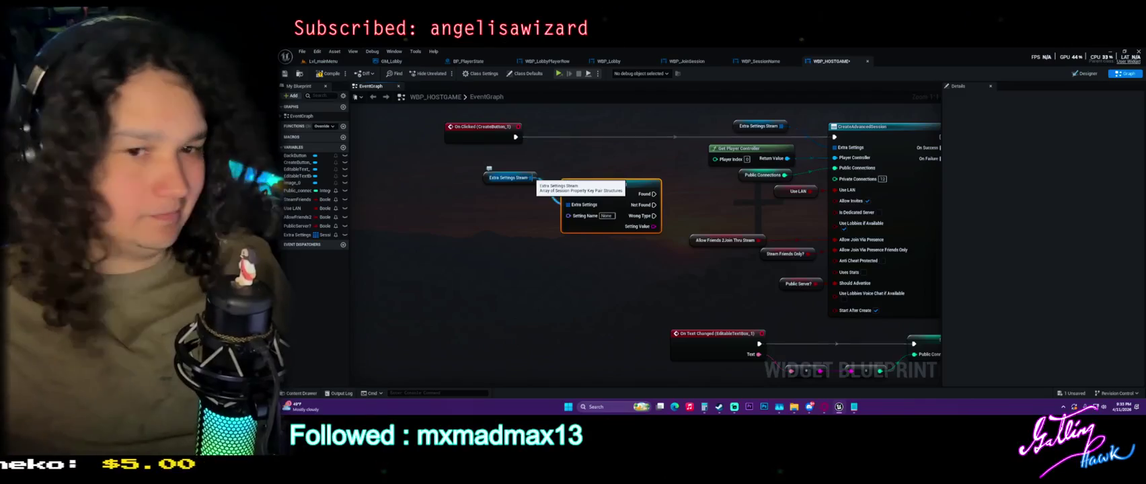
Move the array nodes left, add a second Get Session Property String, then delete the duplicate.
mouse_move(506, 175)
mouse_down()
mouse_move(421, 192)
mouse_move(518, 268)
mouse_up()
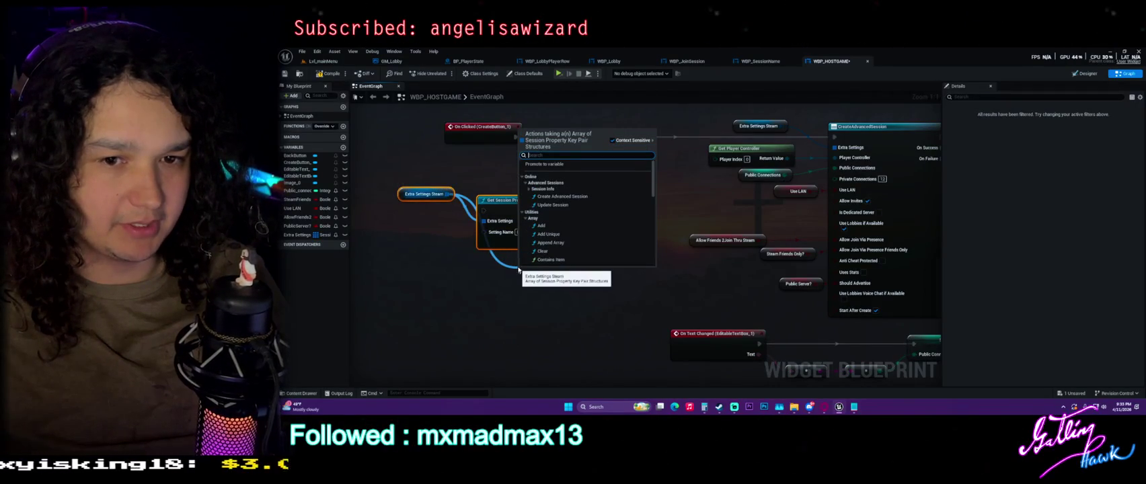
text(get)
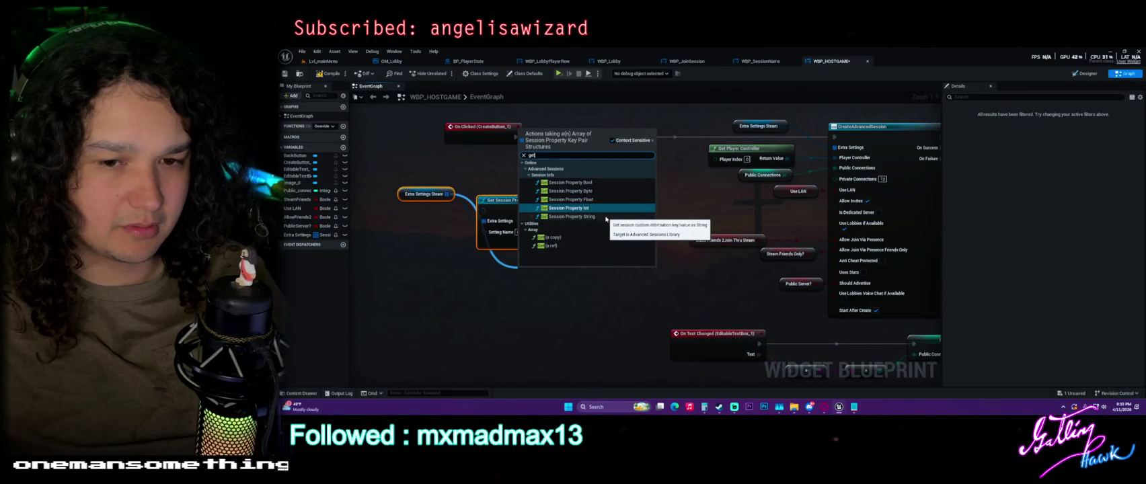
click(606, 217)
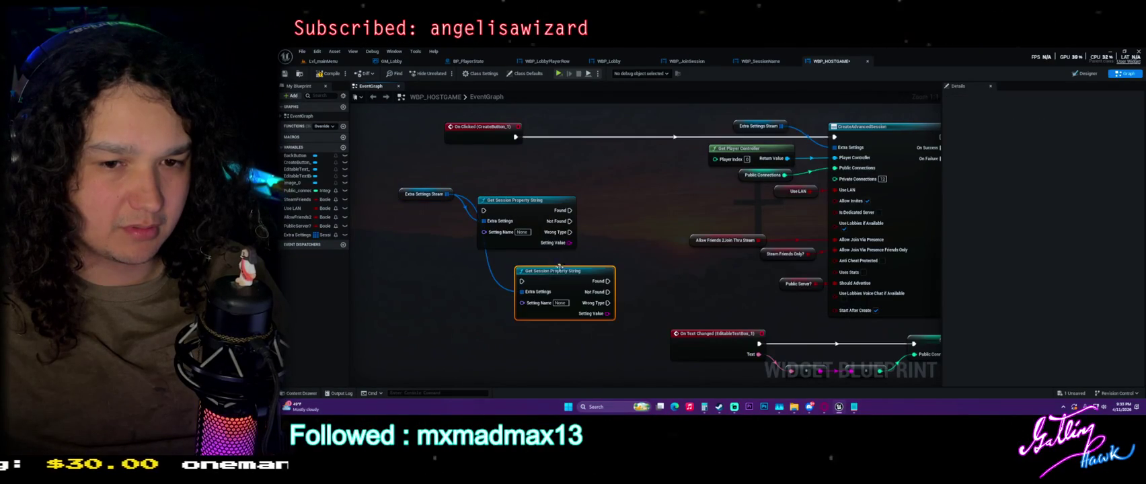
right_click(525, 271)
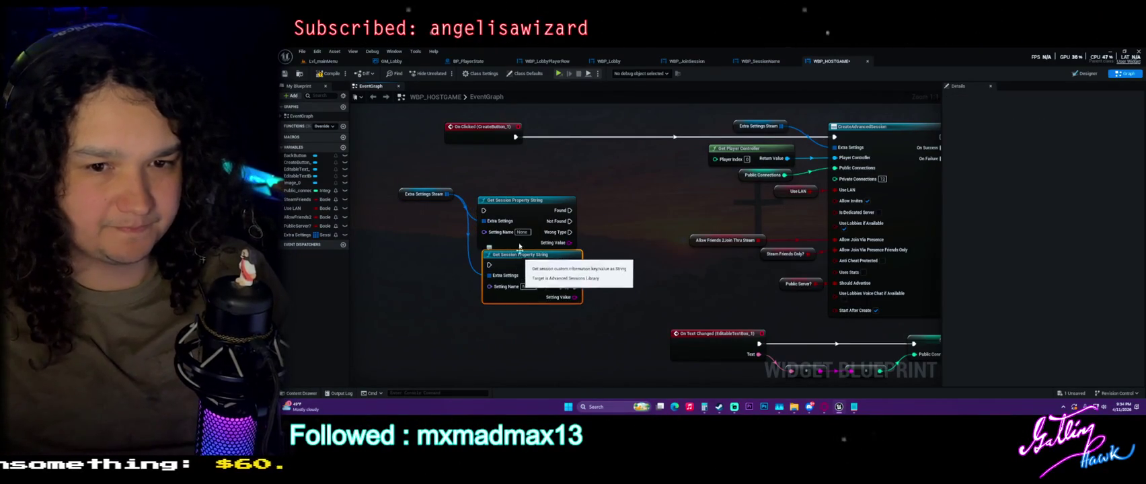
click(538, 278)
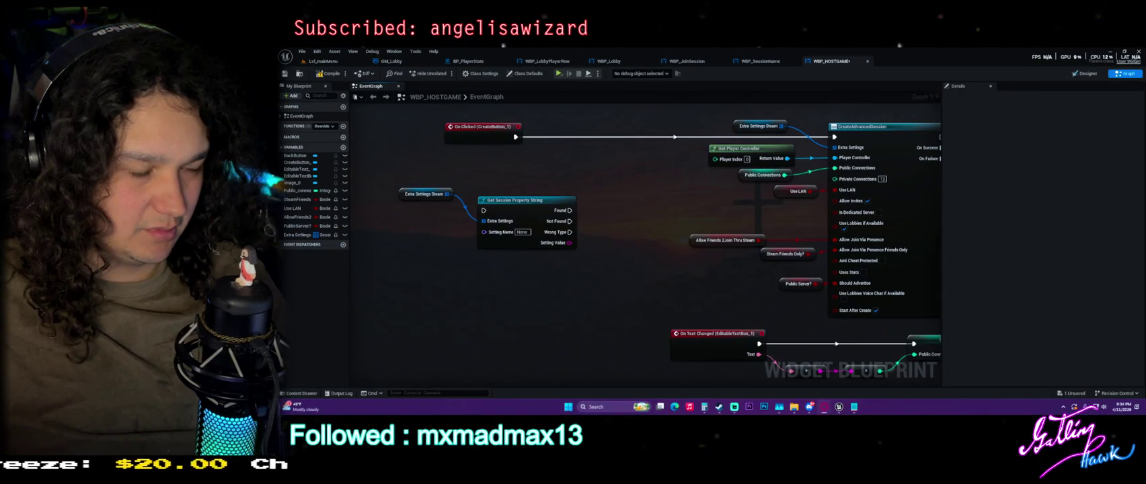
drag(664, 213, 516, 240)
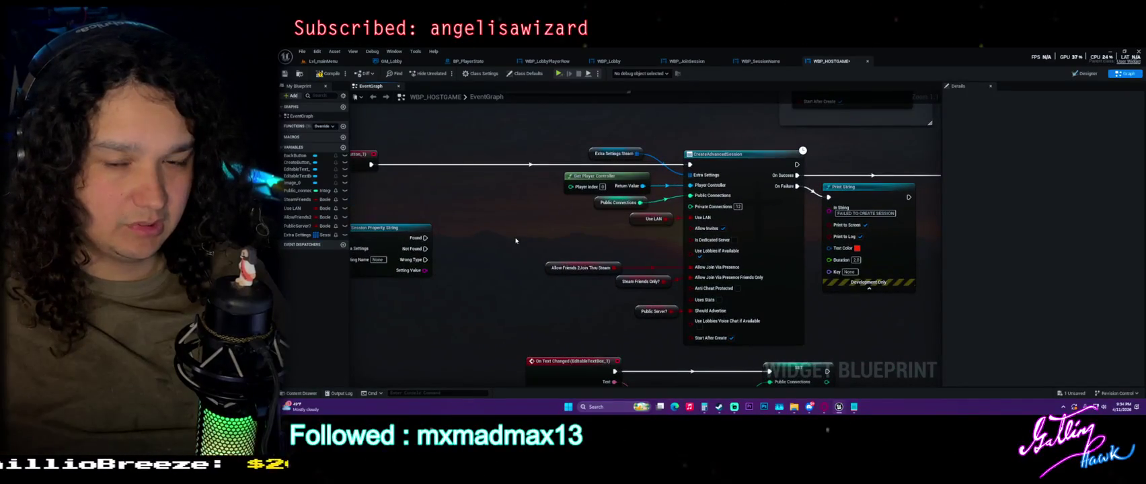
Inspect the Extra Settings Steam and CreateAdvancedSession nodes, then place a new Extra Settings Steam getter with a wire.
click(590, 155)
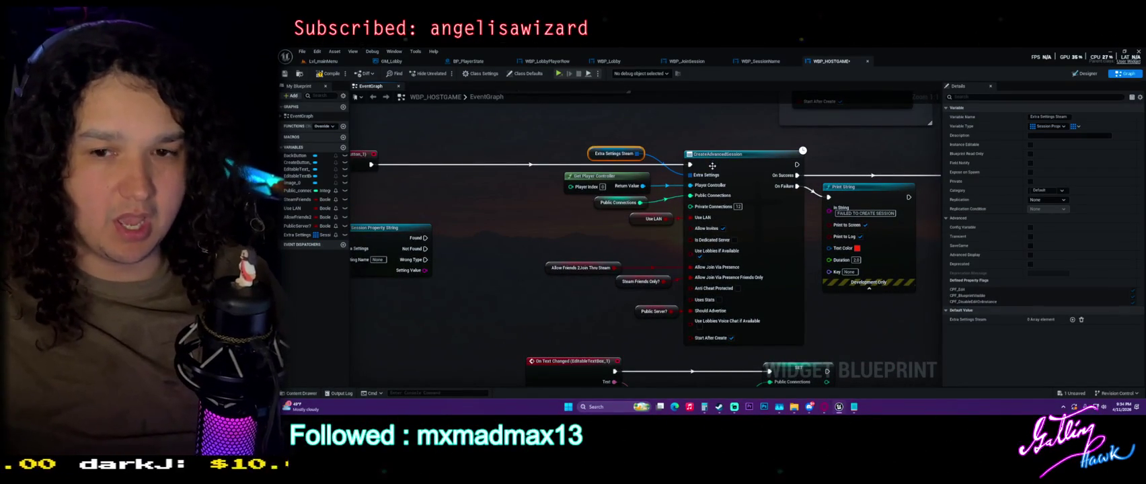
drag(538, 210, 735, 82)
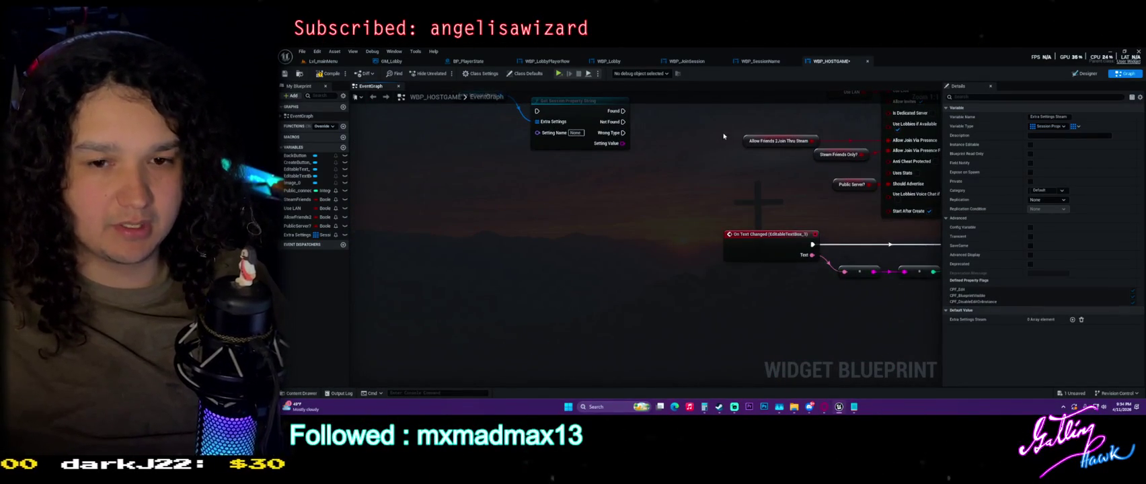
scroll(664, 224, up, 5)
click(664, 224)
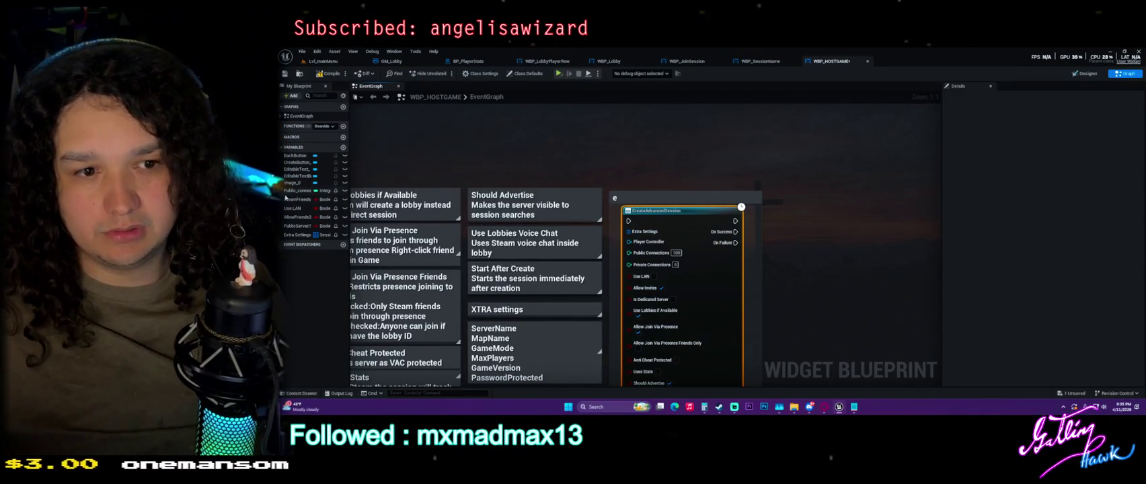
click(297, 234)
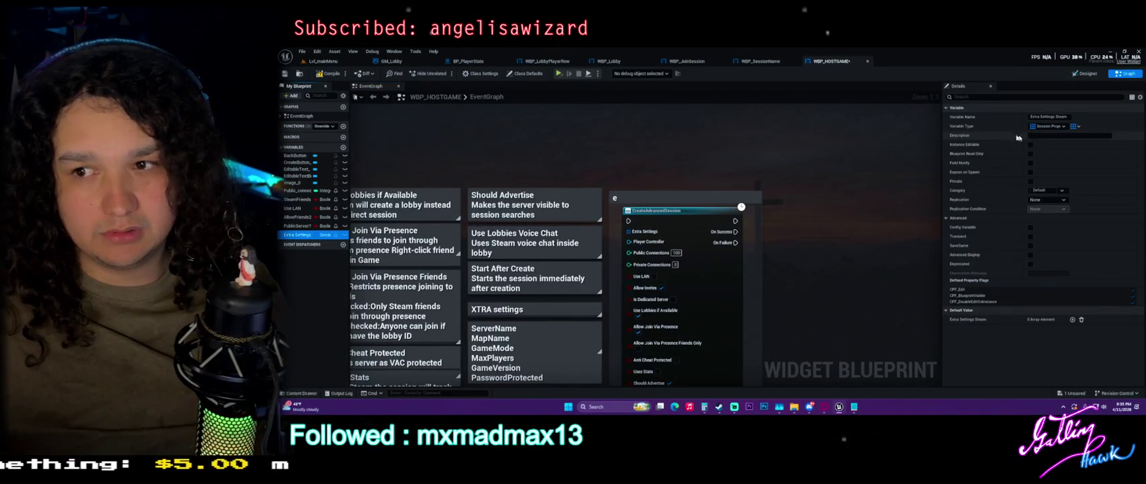
mouse_move(393, 278)
mouse_down()
mouse_move(451, 296)
mouse_move(506, 272)
mouse_move(517, 253)
mouse_move(567, 287)
mouse_move(404, 309)
mouse_up()
click(723, 223)
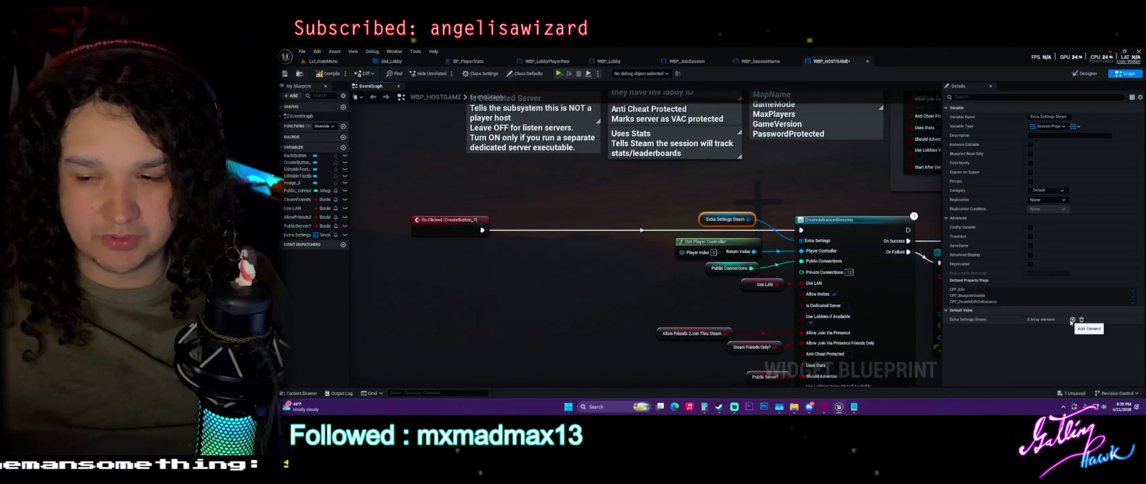
drag(351, 292, 361, 288)
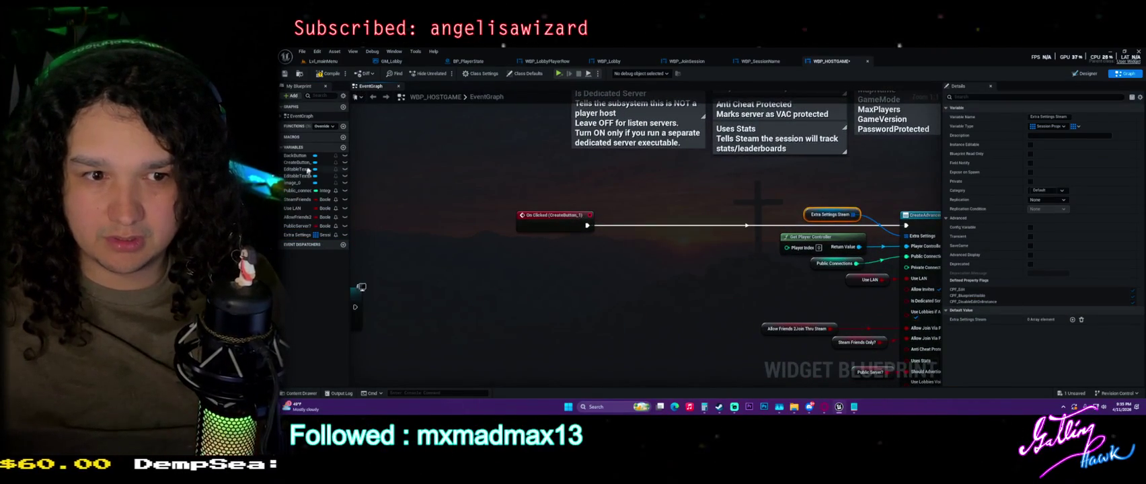
mouse_move(294, 235)
mouse_down()
mouse_move(512, 269)
mouse_move(591, 262)
mouse_up()
Add an ADDUNIQUE node on the getter, move On Clicked (CreateButton_1) left, and reposition both nodes.
text(add)
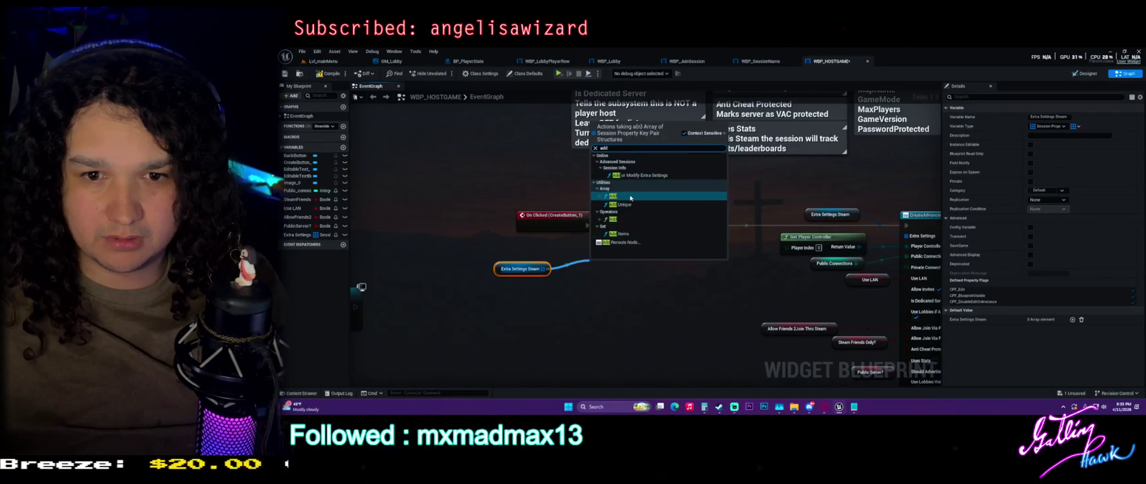
click(621, 204)
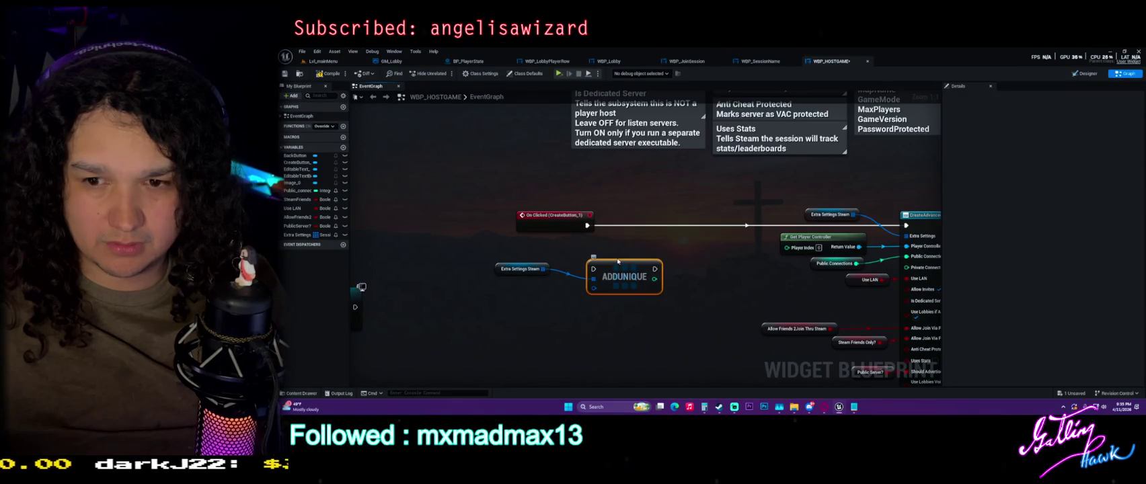
drag(567, 218, 461, 220)
scroll(511, 269, down, 5)
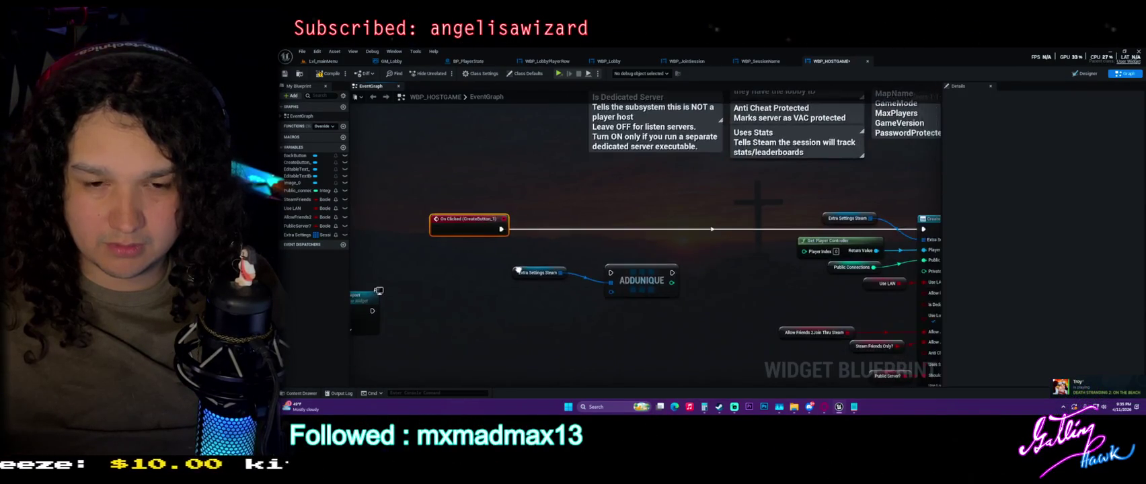
scroll(543, 273, up, 4)
mouse_move(560, 261)
mouse_down()
mouse_move(682, 292)
mouse_move(684, 267)
mouse_up()
click(660, 276)
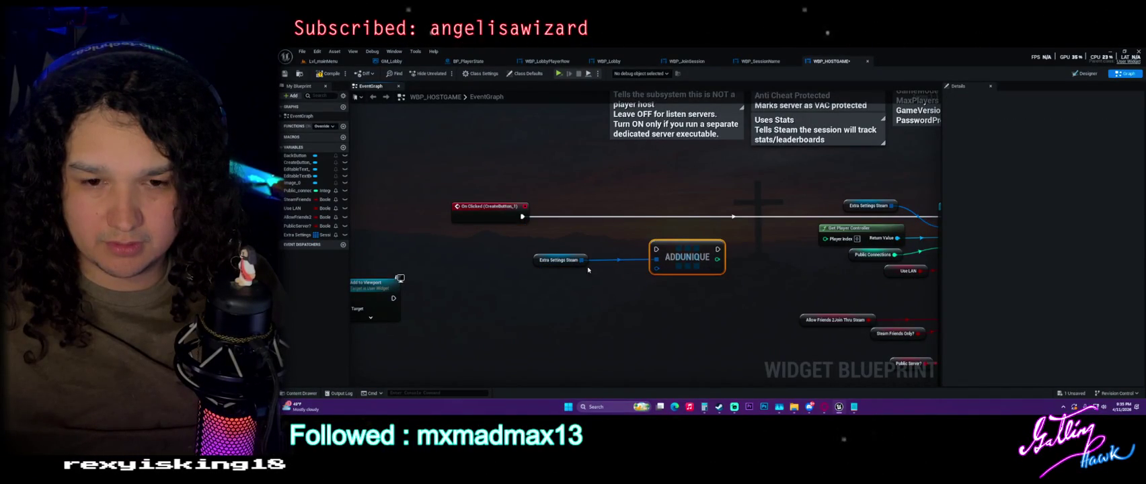
right_click(579, 296)
Add a Make Array node and a Set Array Elem node on Extra Settings Steam.
text(make arr)
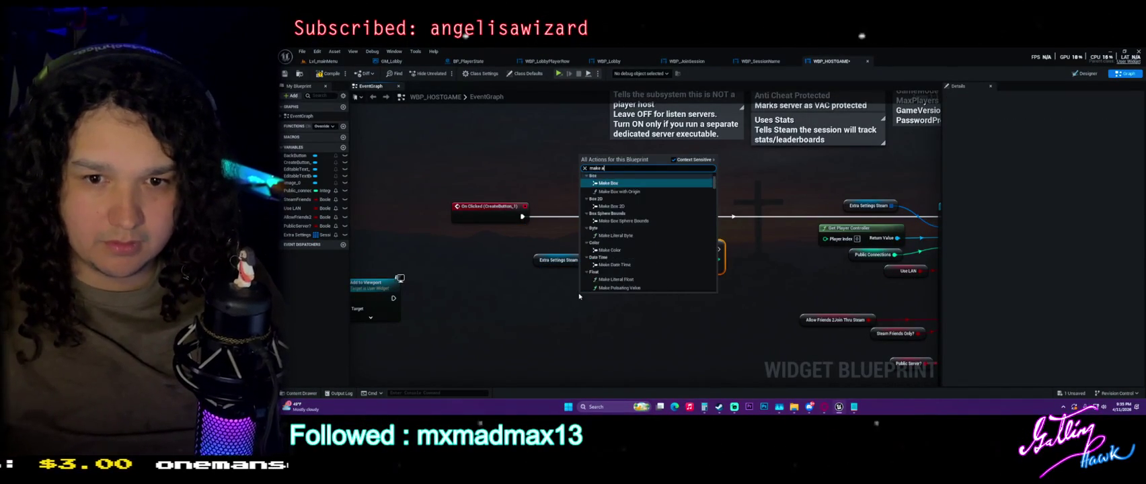
key(Return)
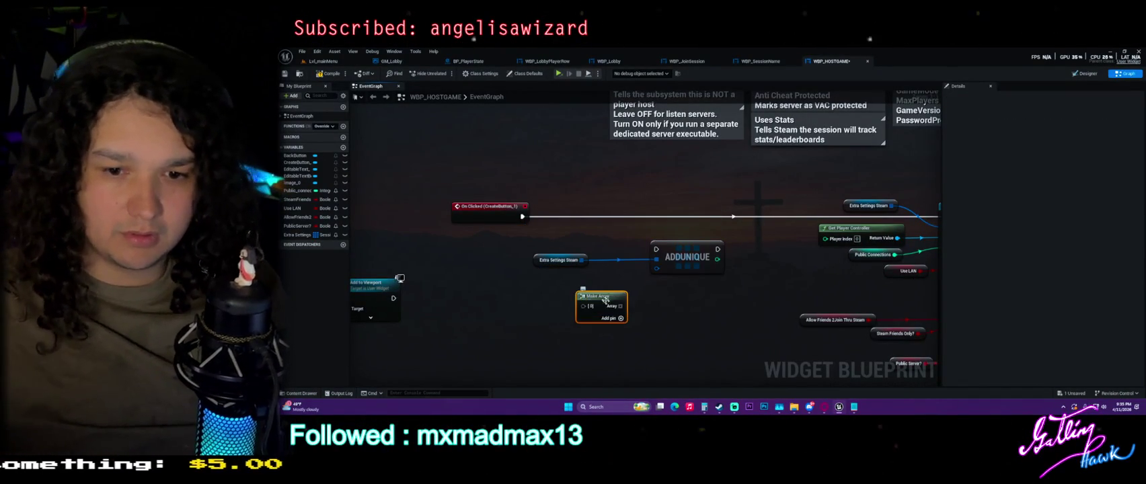
drag(617, 308, 571, 307)
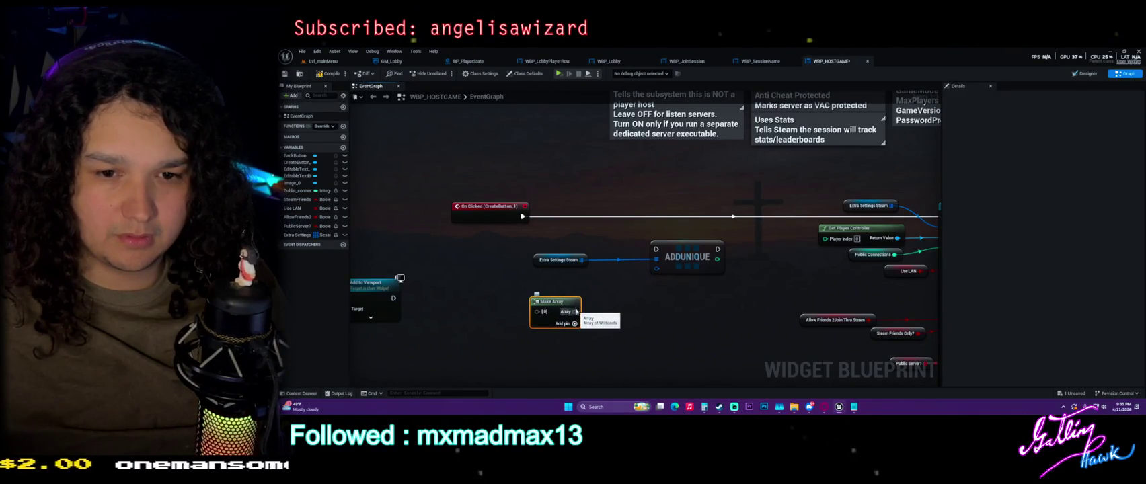
drag(582, 260, 623, 300)
text(set)
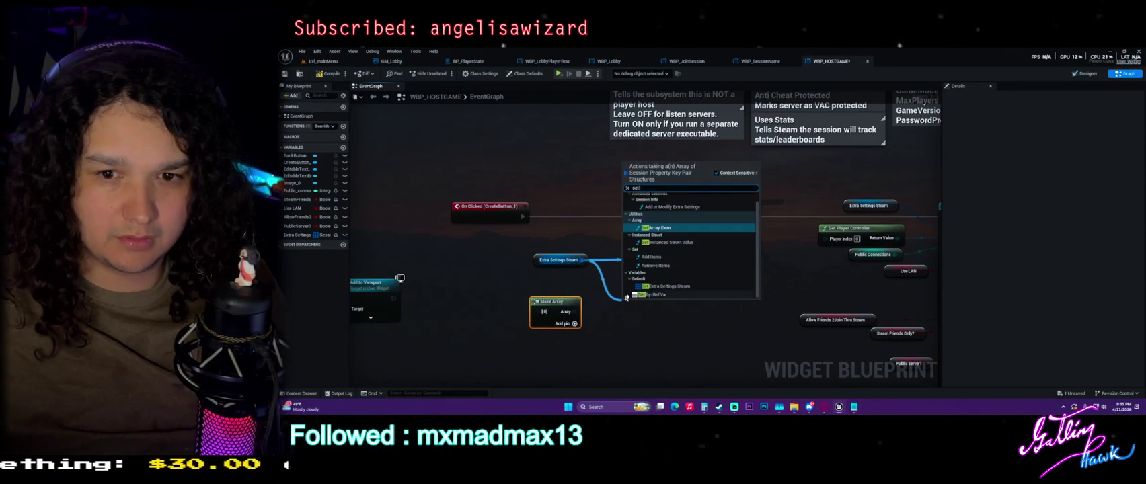
click(659, 228)
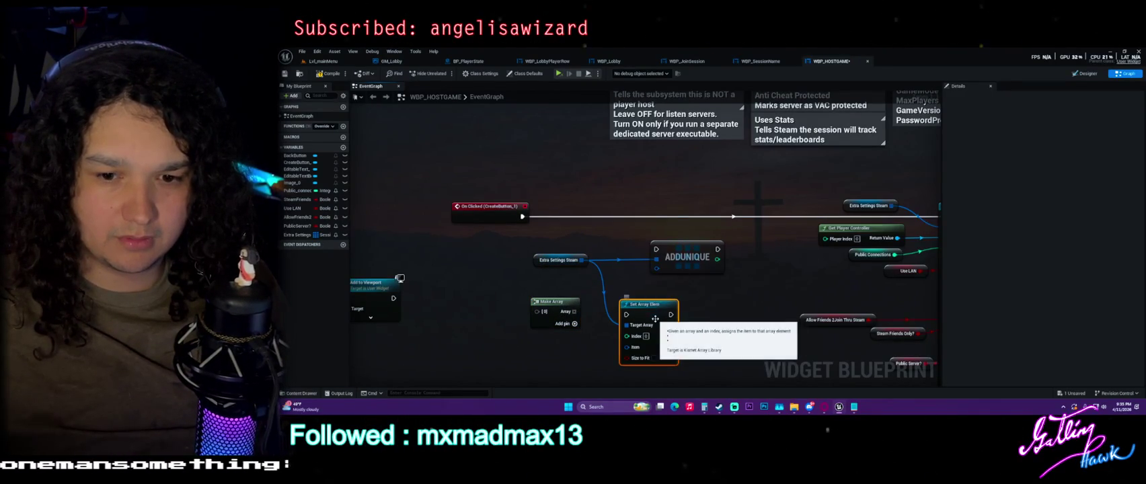
drag(701, 337, 710, 302)
Wire the Make Array output onward and place Make Array right of Set Array Elem.
mouse_move(582, 277)
mouse_down()
mouse_move(630, 291)
mouse_move(633, 316)
mouse_move(619, 331)
mouse_up()
key(Escape)
mouse_move(583, 277)
mouse_down()
mouse_move(666, 266)
mouse_move(692, 232)
mouse_move(656, 254)
mouse_move(656, 235)
mouse_move(646, 254)
mouse_move(753, 269)
mouse_move(901, 202)
mouse_move(874, 195)
mouse_up()
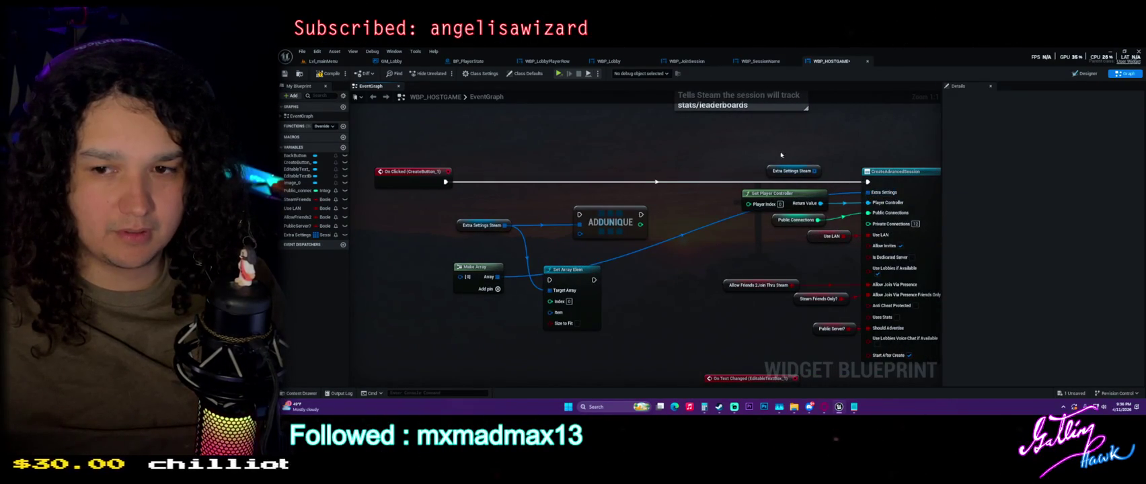
click(513, 273)
drag(513, 272, 711, 263)
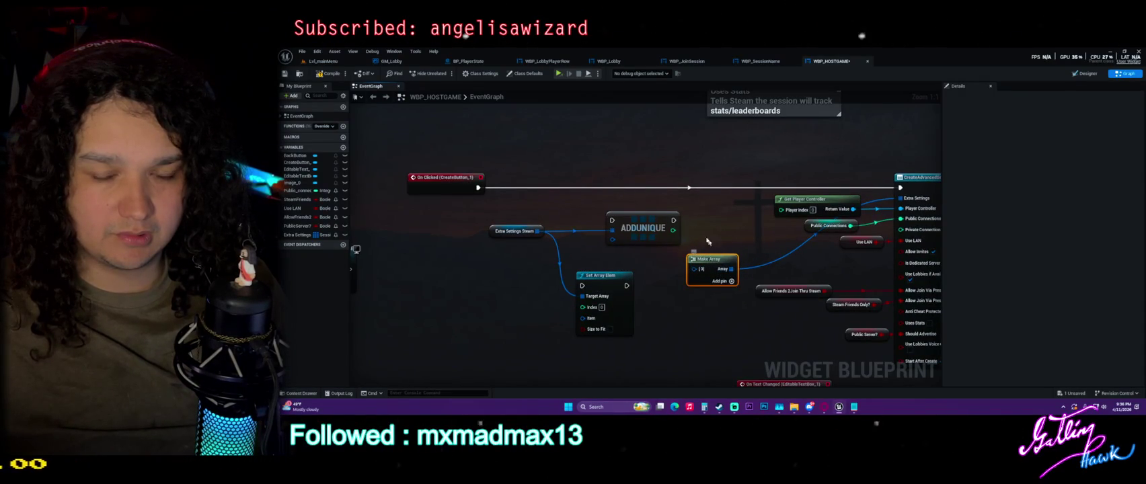
drag(695, 234, 643, 233)
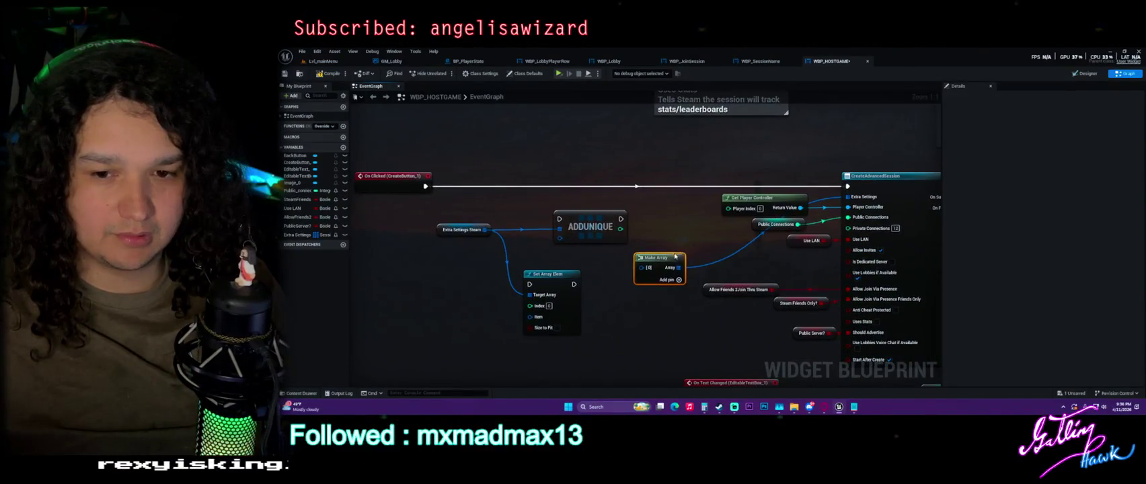
Add a Make Literal Session Property String node from the 'make session' search.
right_click(624, 310)
text(make)
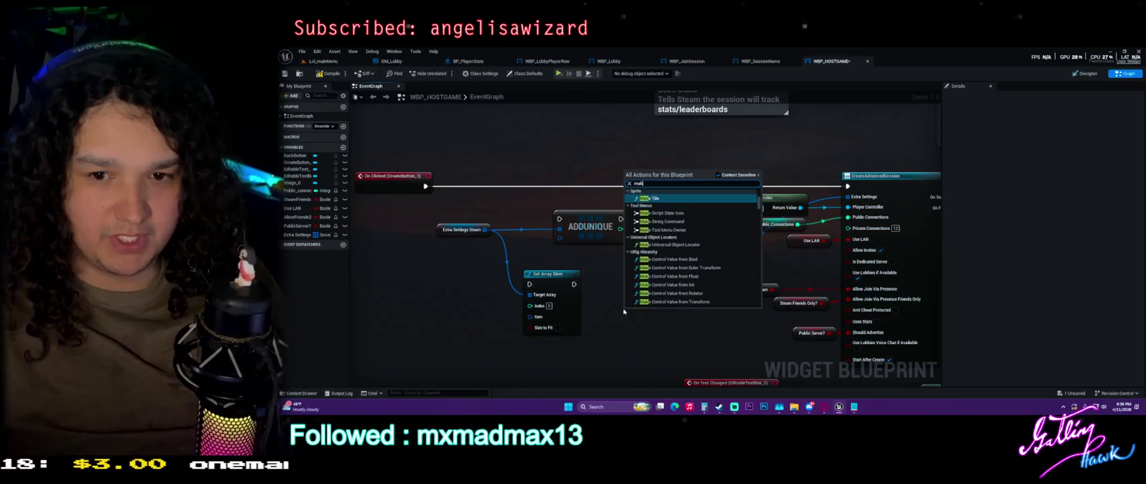
text( session)
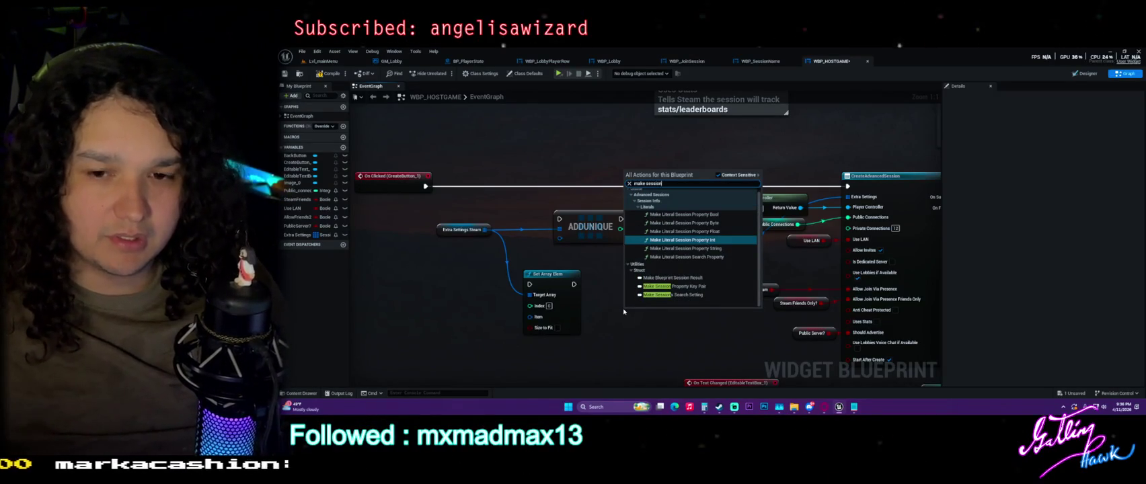
key(Up)
key(Up)
key(Down)
key(Down)
key(Down)
key(Up)
key(Down)
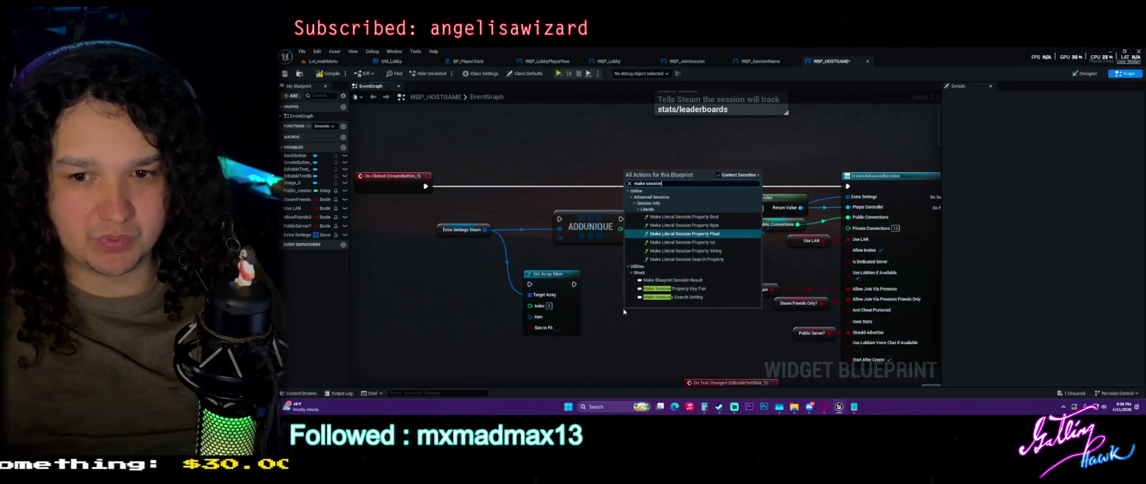
key(Up)
key(Up)
key(Down)
key(Down)
key(Down)
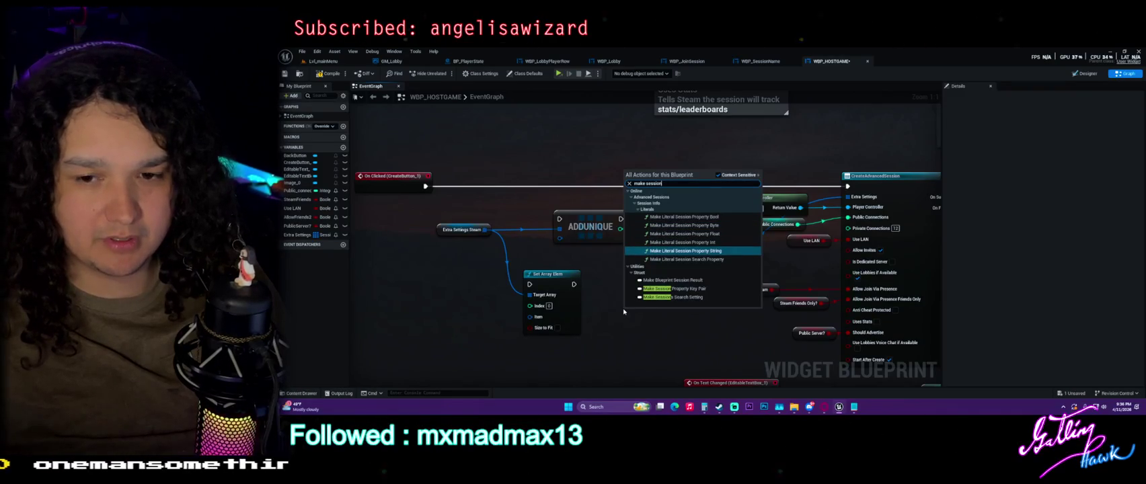
key(Return)
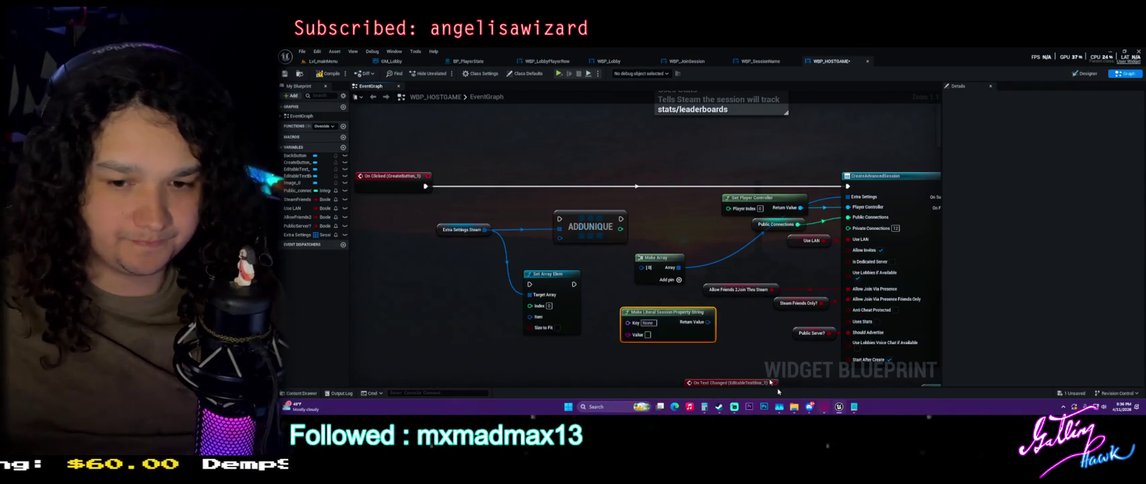
mouse_move(683, 315)
mouse_down()
mouse_move(609, 301)
mouse_move(487, 348)
mouse_move(555, 333)
mouse_move(645, 268)
mouse_move(518, 361)
mouse_move(649, 270)
mouse_up()
Delete the Add Unique and Set Array Elem nodes, keeping the string property node.
drag(531, 173, 731, 311)
key(Delete)
mouse_move(577, 322)
mouse_down()
mouse_move(657, 267)
mouse_move(561, 275)
mouse_up()
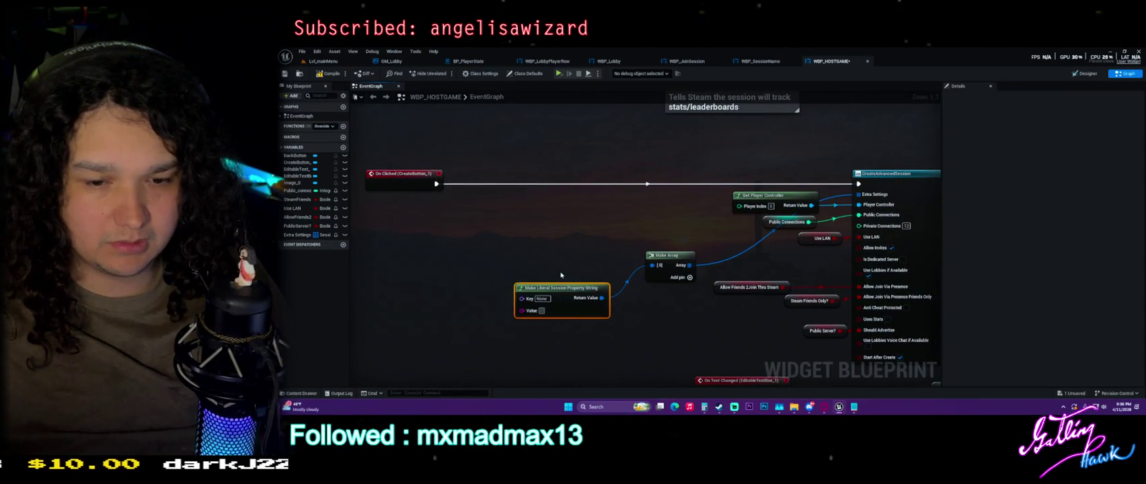
Bring the XTRA settings comment boxes into view and select them.
mouse_move(614, 245)
mouse_down()
mouse_move(671, 348)
mouse_move(625, 349)
mouse_move(644, 335)
mouse_up()
drag(719, 334, 683, 239)
click(680, 325)
Review the XTRA settings comments, return to the session nodes, and open the Content Drawer.
click(681, 236)
drag(731, 332, 676, 234)
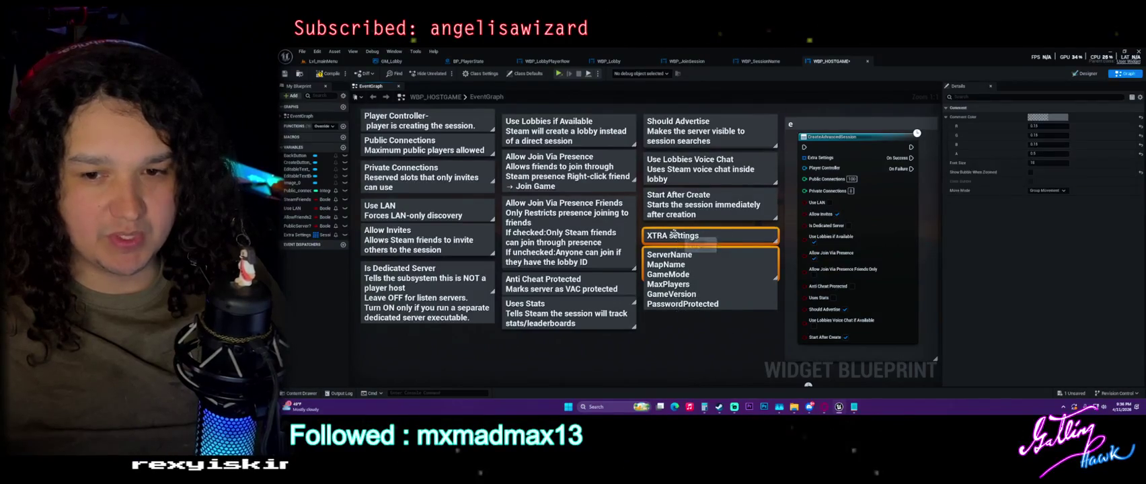
click(712, 339)
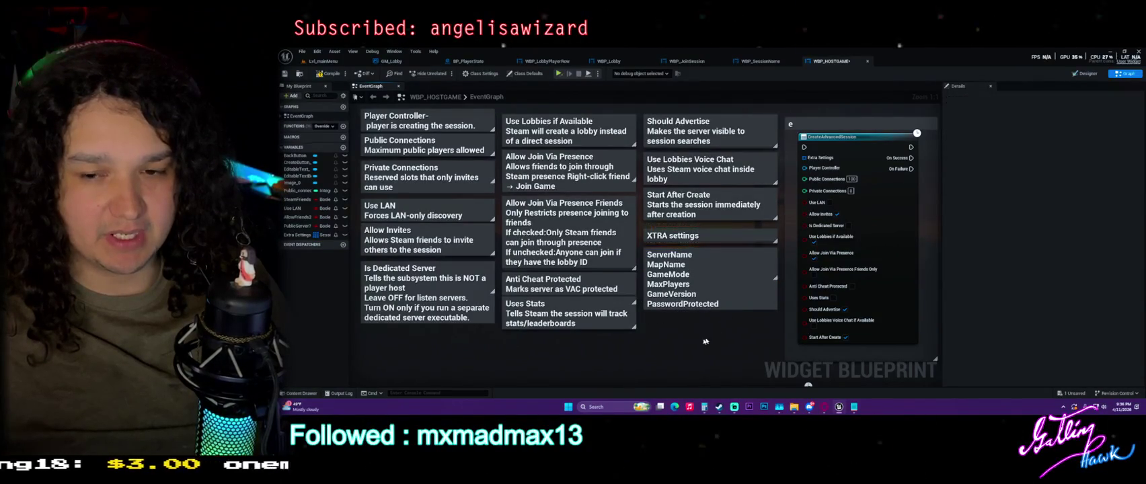
mouse_move(662, 353)
mouse_down()
mouse_move(608, 234)
mouse_move(644, 214)
mouse_up()
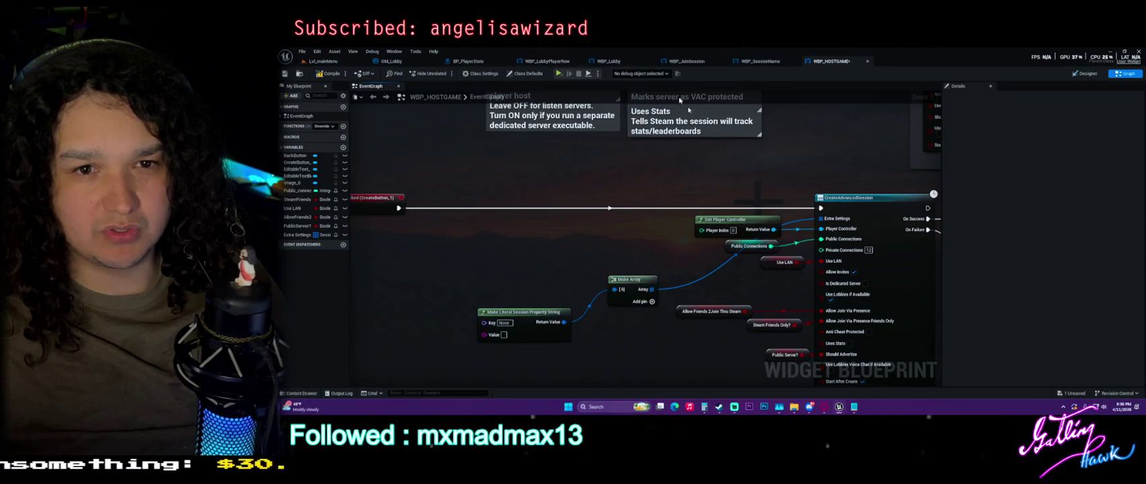
drag(875, 202, 810, 170)
key(ctrl+space)
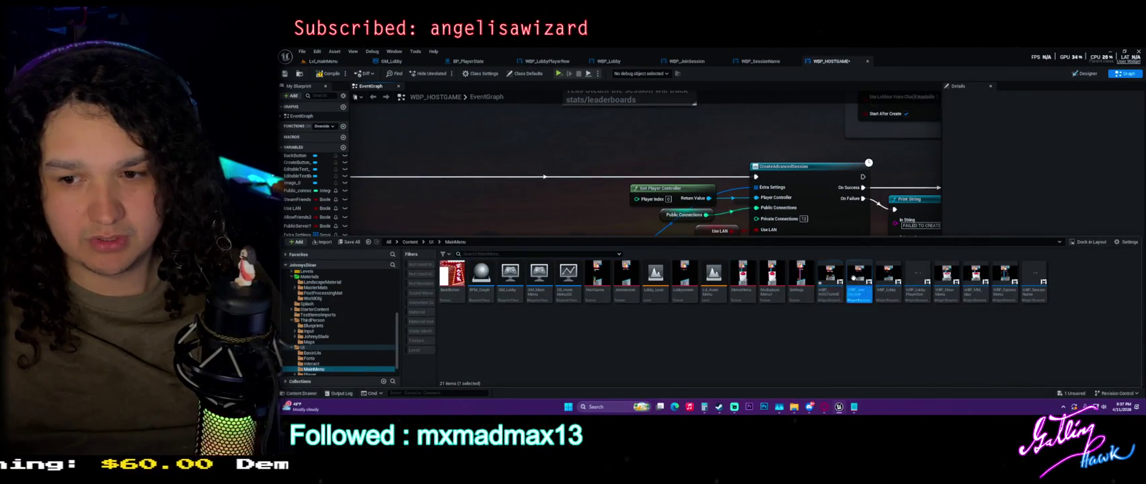
Open WBP_JoinSession and pan its Event Graph to the FindSessionsAdvanced Results output.
double_click(859, 275)
click(1084, 73)
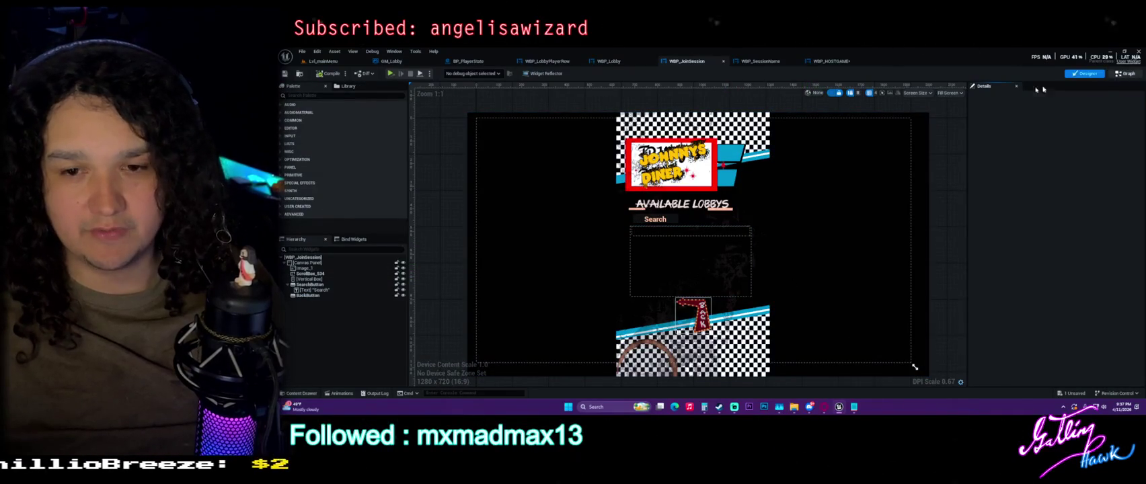
click(1123, 73)
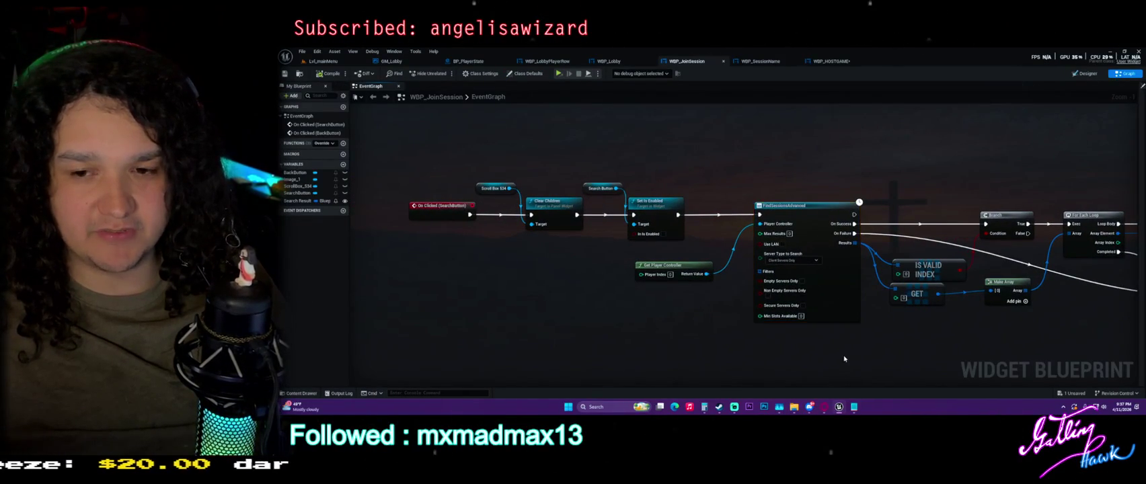
scroll(848, 310, up, 1)
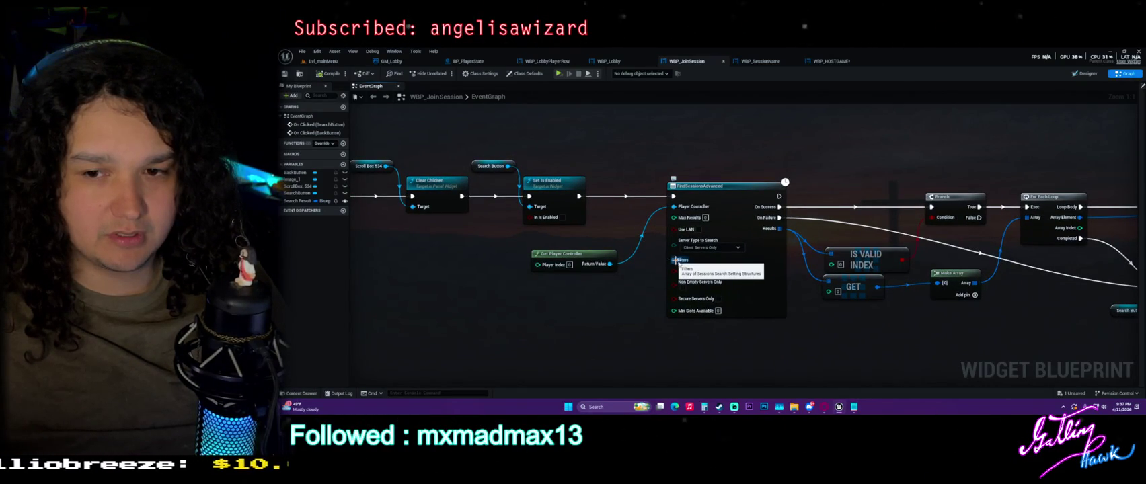
mouse_move(909, 323)
mouse_down()
mouse_move(777, 325)
mouse_move(784, 314)
mouse_up()
click(837, 221)
click(703, 309)
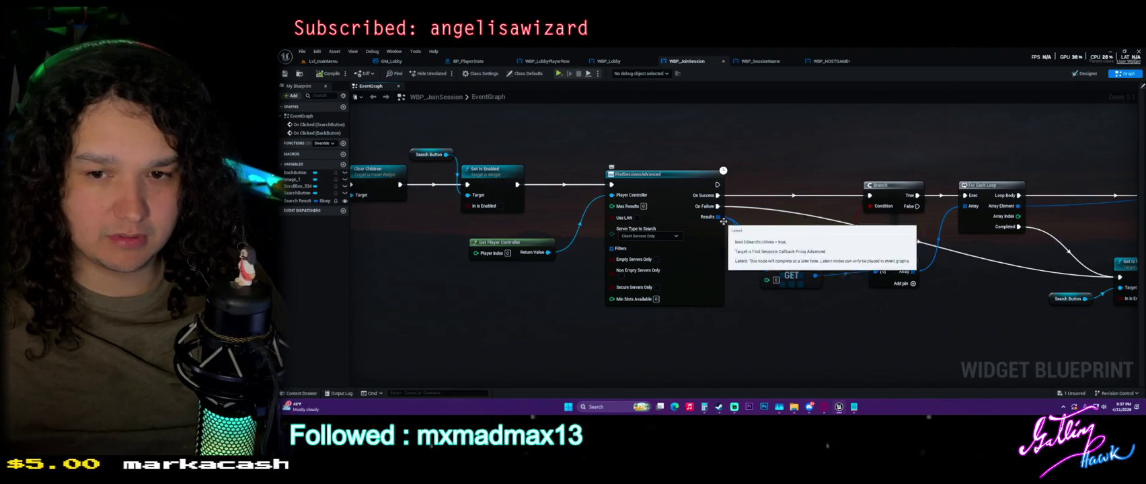
drag(719, 217, 787, 158)
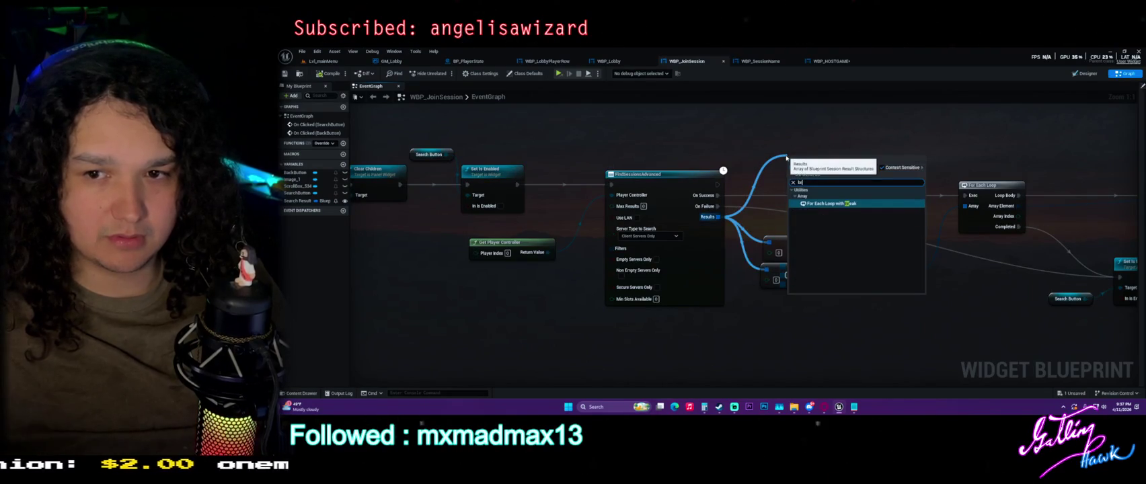
key(Escape)
mouse_move(892, 183)
mouse_down()
mouse_move(823, 170)
mouse_move(802, 147)
mouse_up()
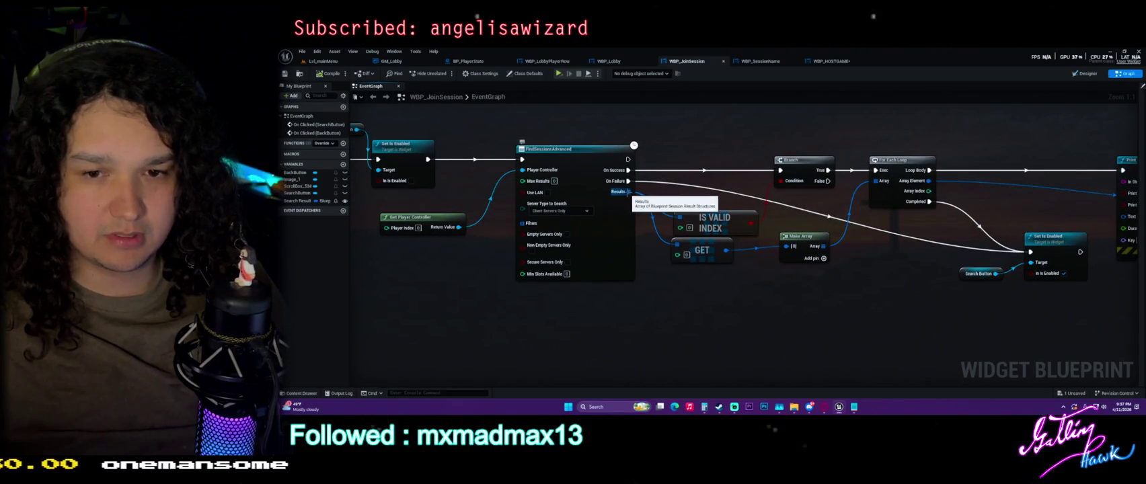
drag(628, 192, 713, 340)
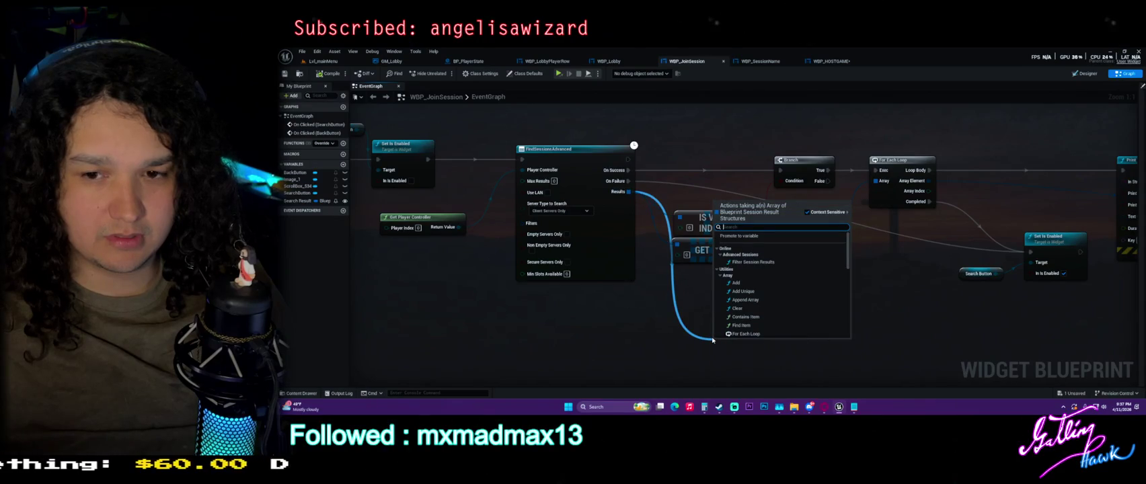
text(len)
key(BackSpace)
key(BackSpace)
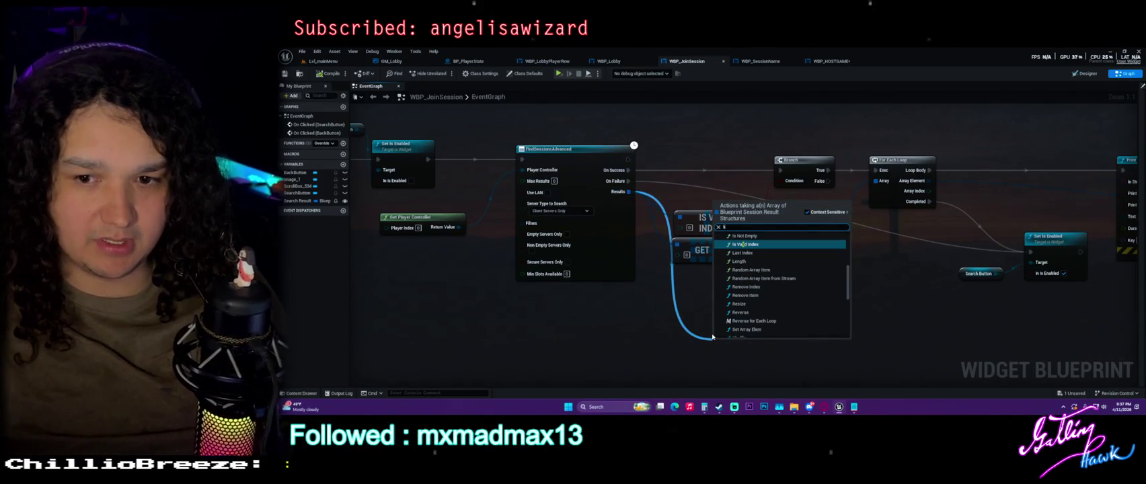
key(BackSpace)
text(array)
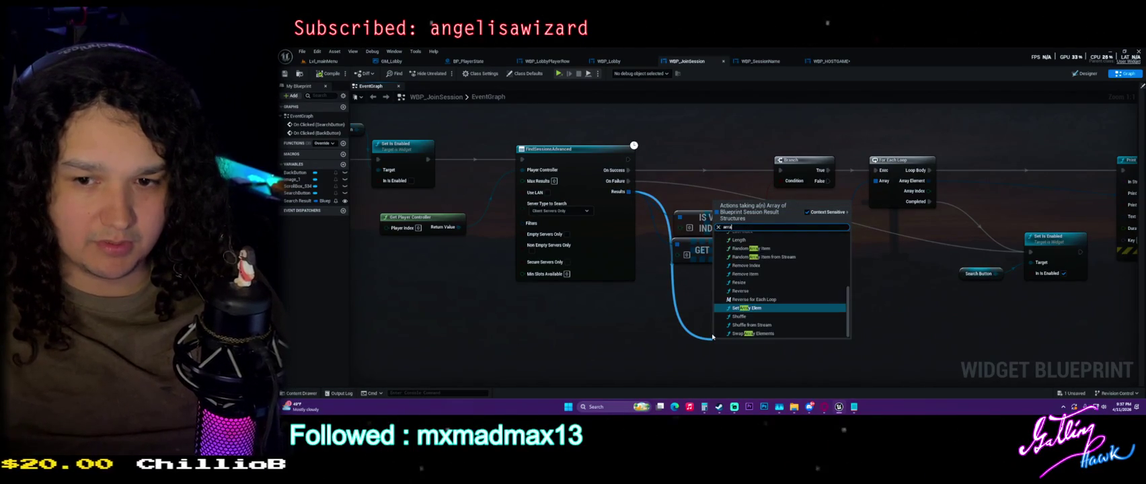
text( make)
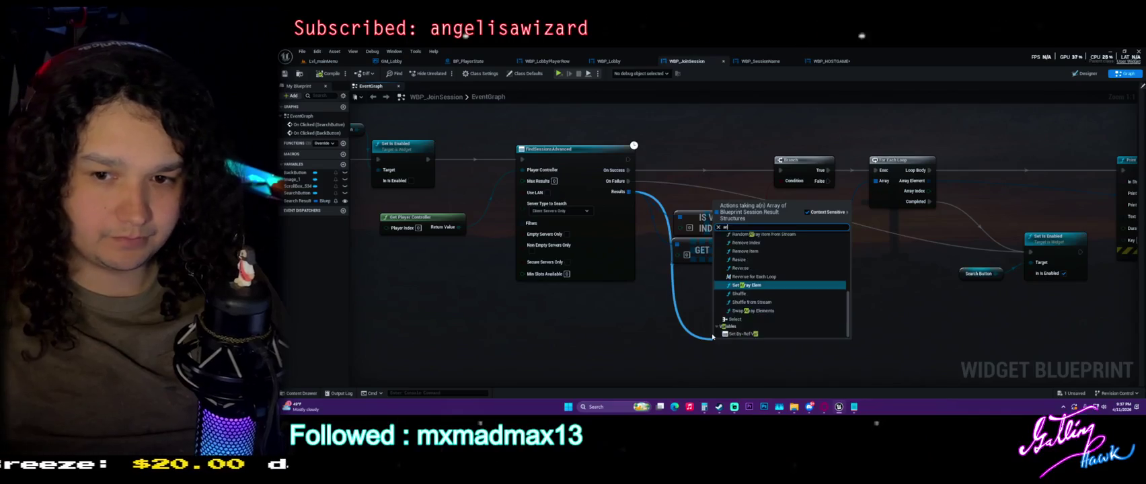
key(Return)
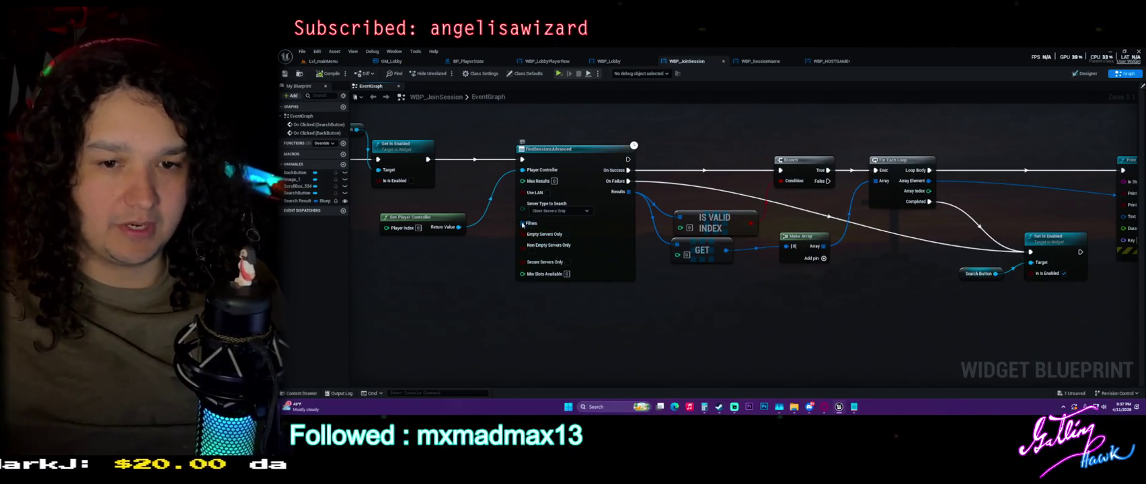
right_click(522, 224)
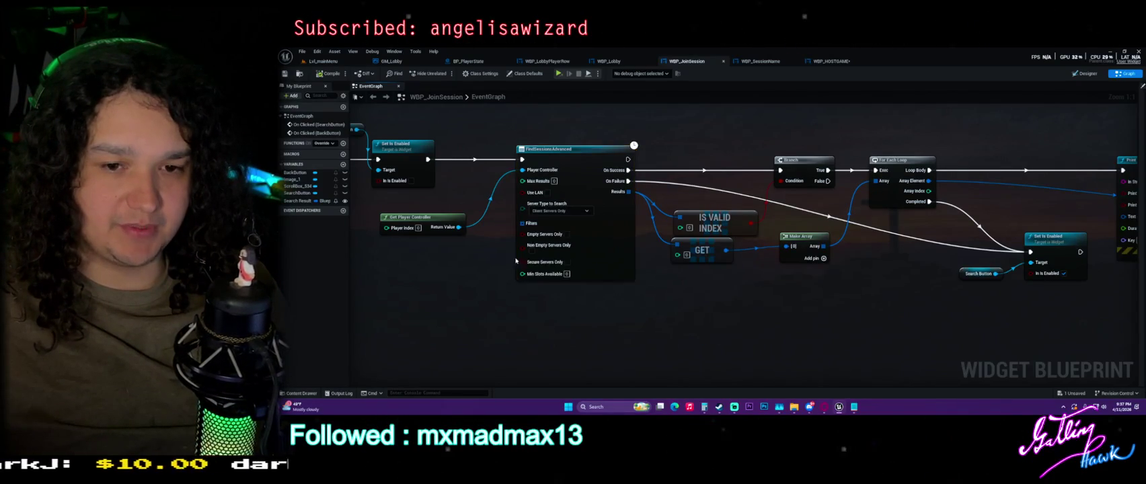
drag(646, 239, 580, 287)
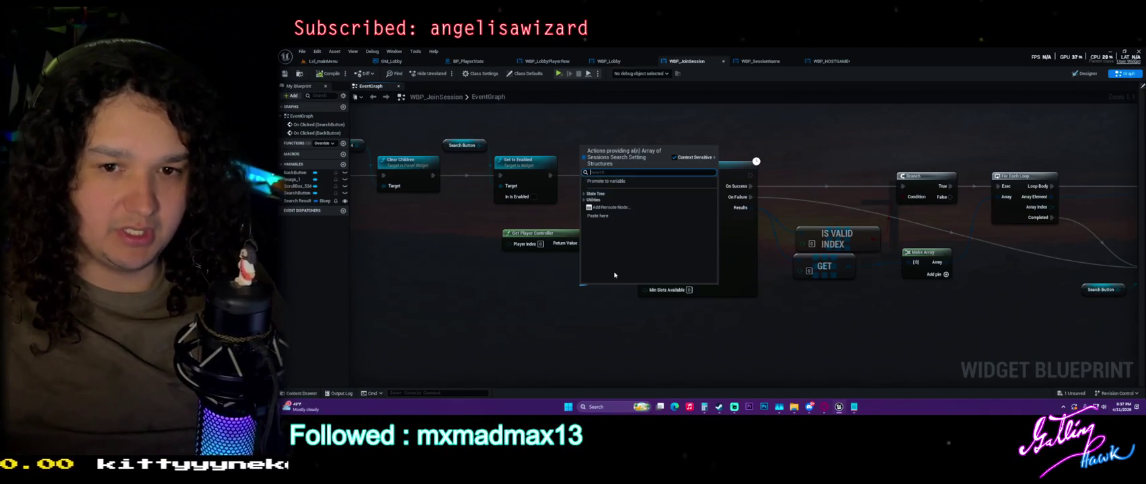
Add a To Array node feeding the FindSessionsAdvanced Filters input.
text(arr)
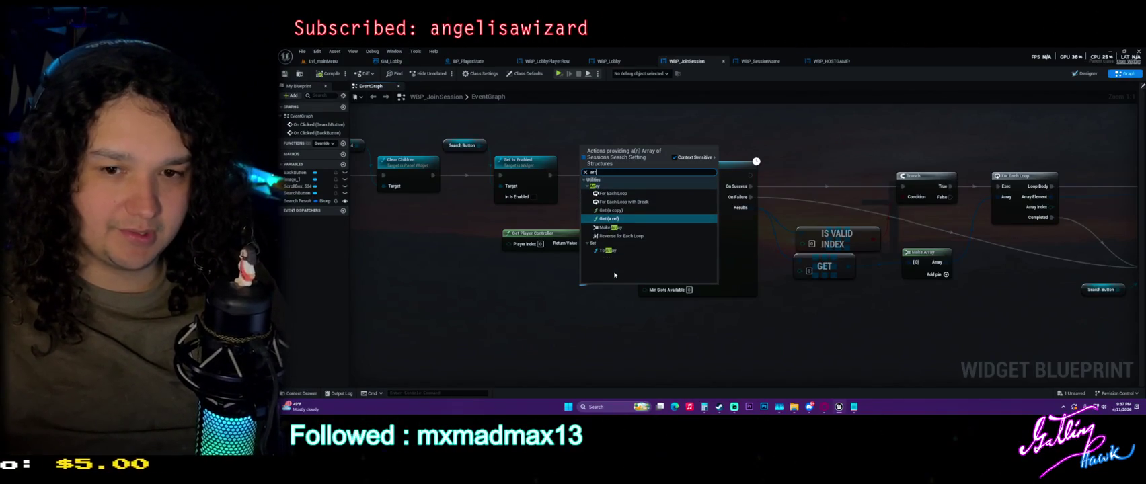
key(Down)
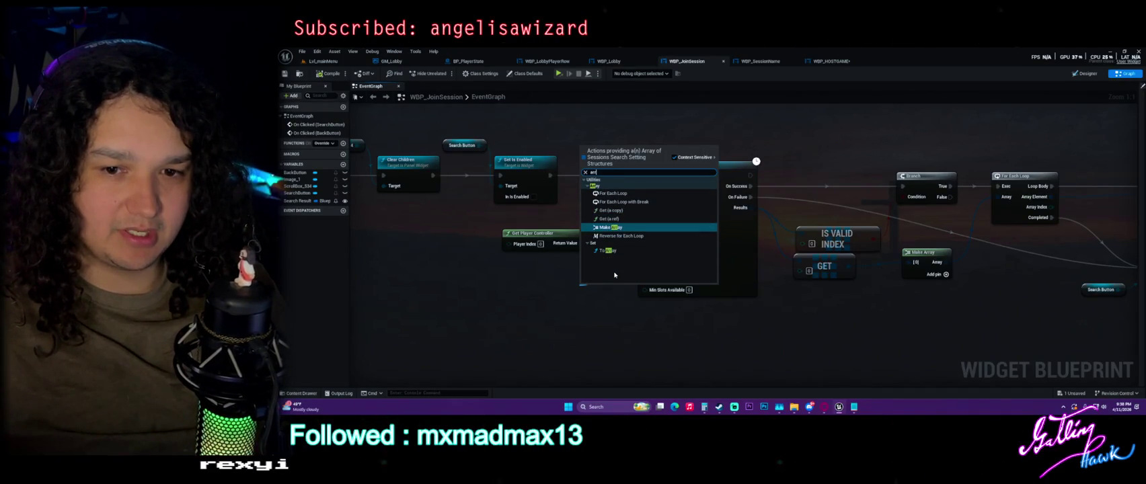
key(Down)
key(Down)
key(Return)
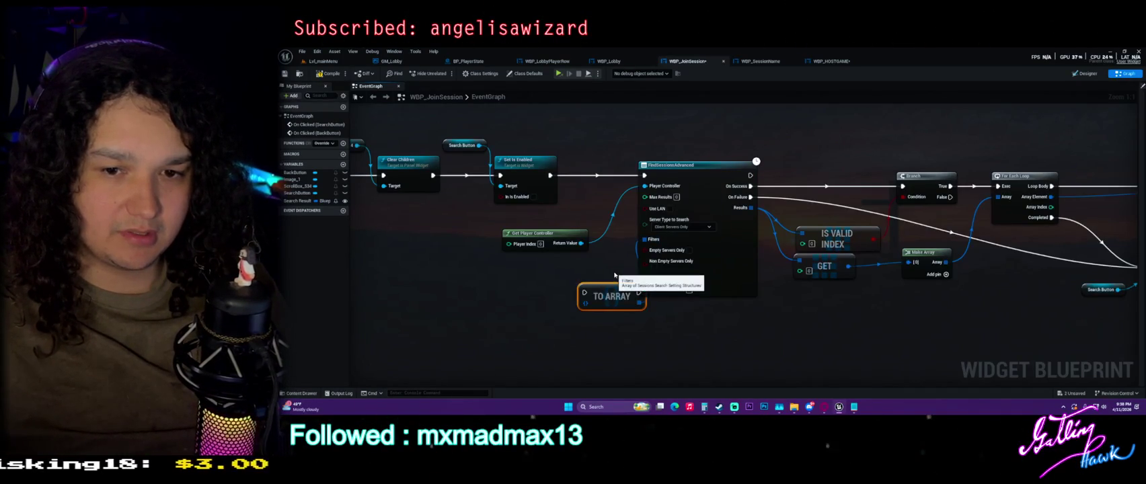
drag(578, 281, 524, 295)
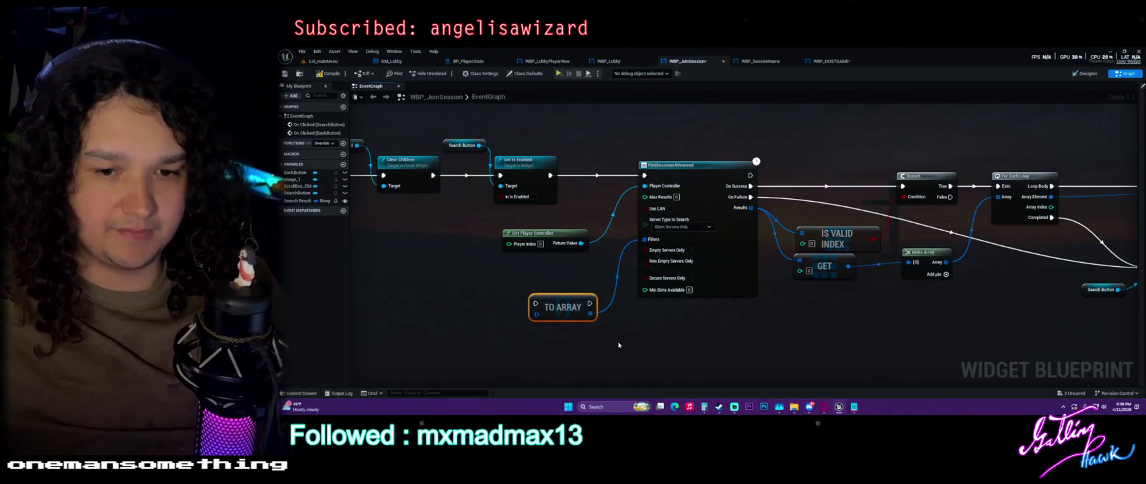
Delete the To Array node again and compile and save WBP_JoinSession.
key(Delete)
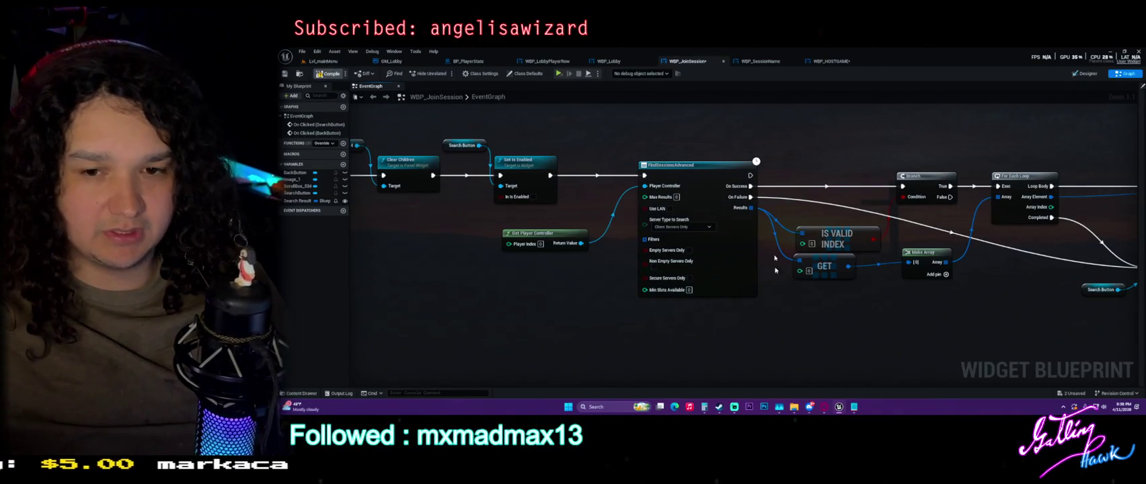
click(318, 74)
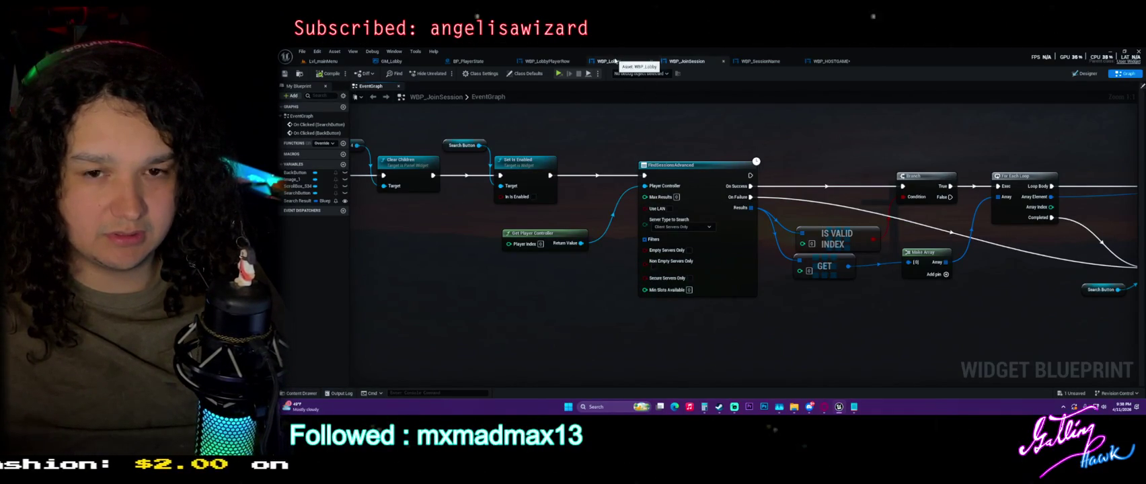
click(615, 62)
Switch to the WBP_HOSTGAME graph and pan to the Create Advanced Session nodes.
click(687, 62)
click(761, 62)
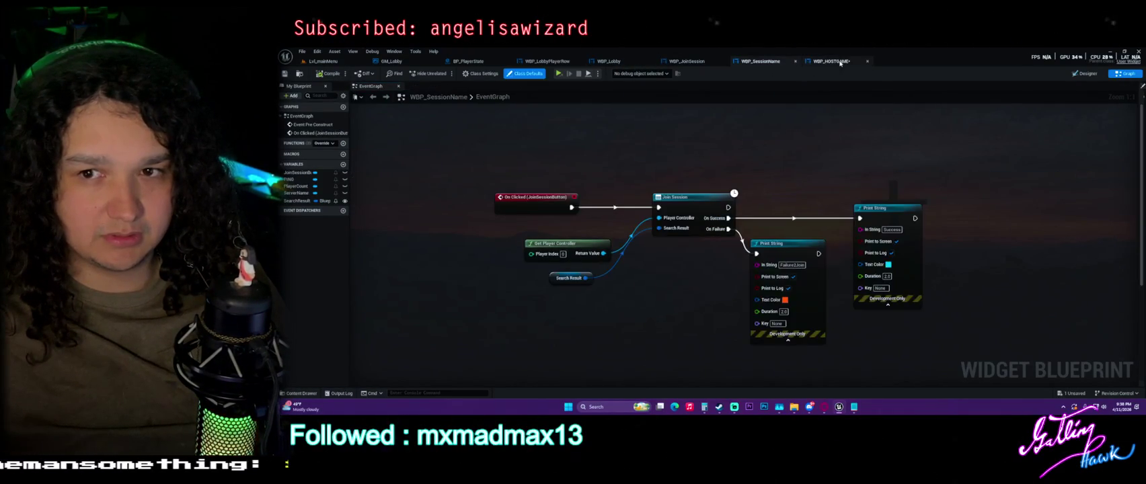
click(831, 61)
drag(531, 223, 630, 197)
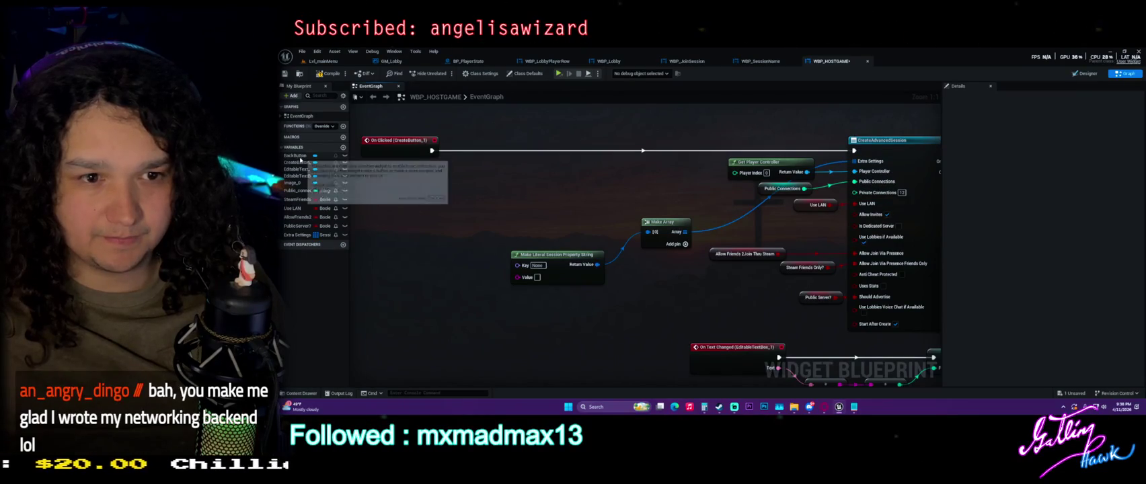
Add one default element to the Extra Settings Steam array variable.
click(300, 235)
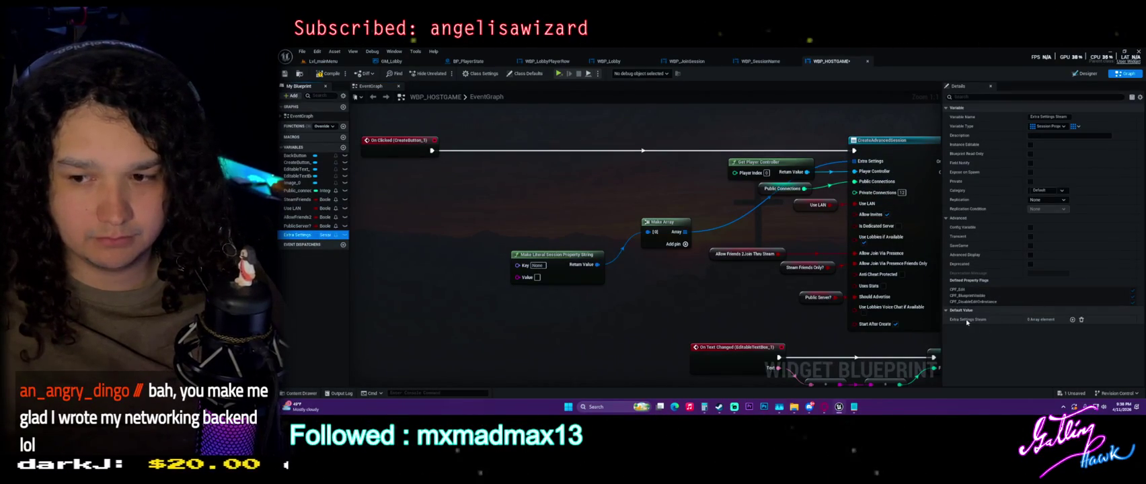
click(1073, 320)
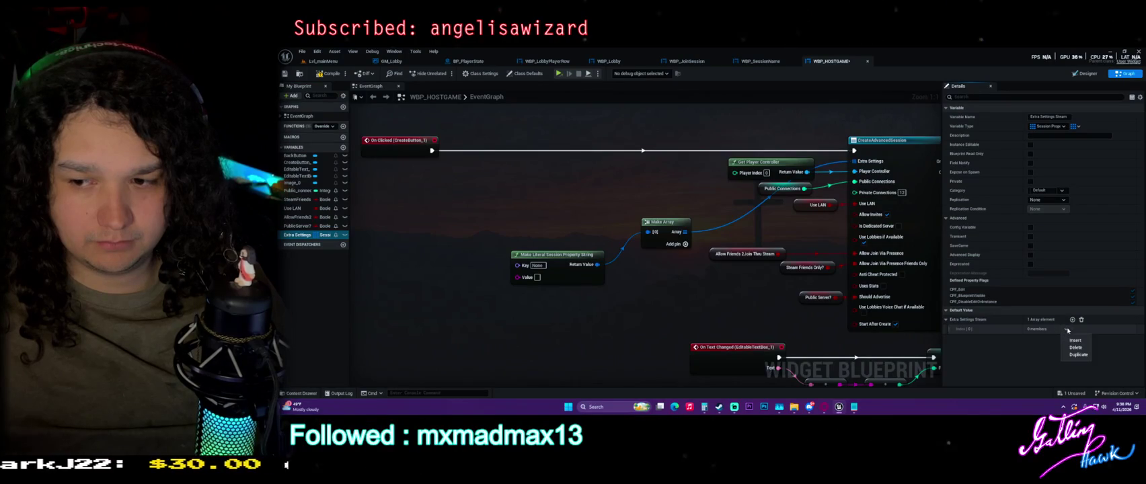
drag(759, 274, 730, 299)
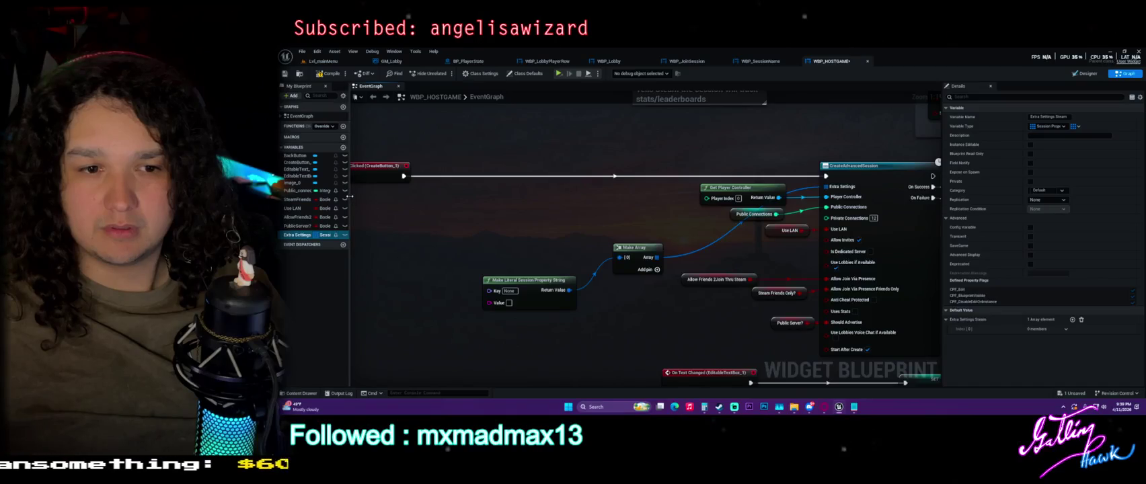
Widen the My Blueprint variable list and go to the WBP_JoinSession graph.
drag(350, 199, 465, 202)
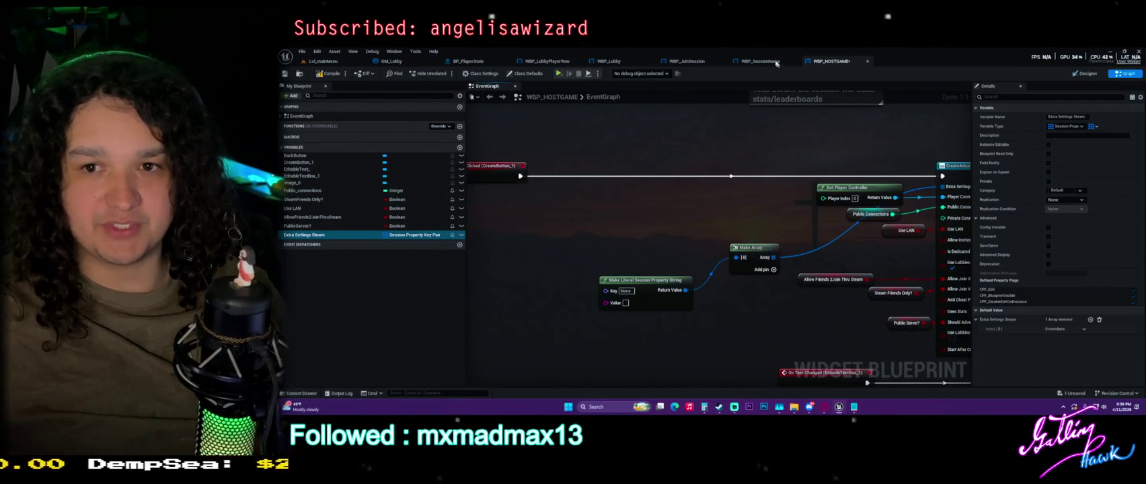
click(774, 62)
click(687, 61)
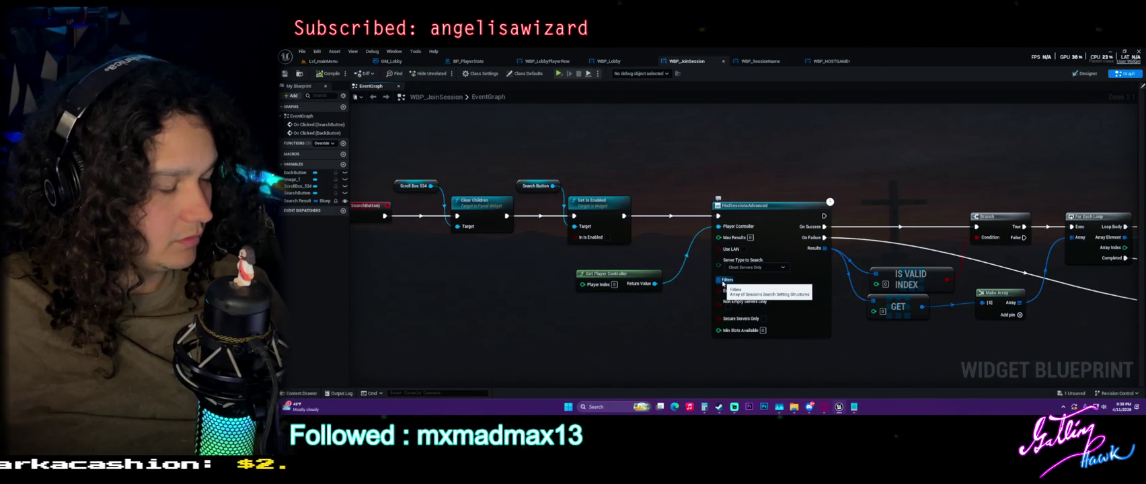
Back in WBP_HOSTGAME, add a Get Local Steam ID From Steam node.
click(772, 62)
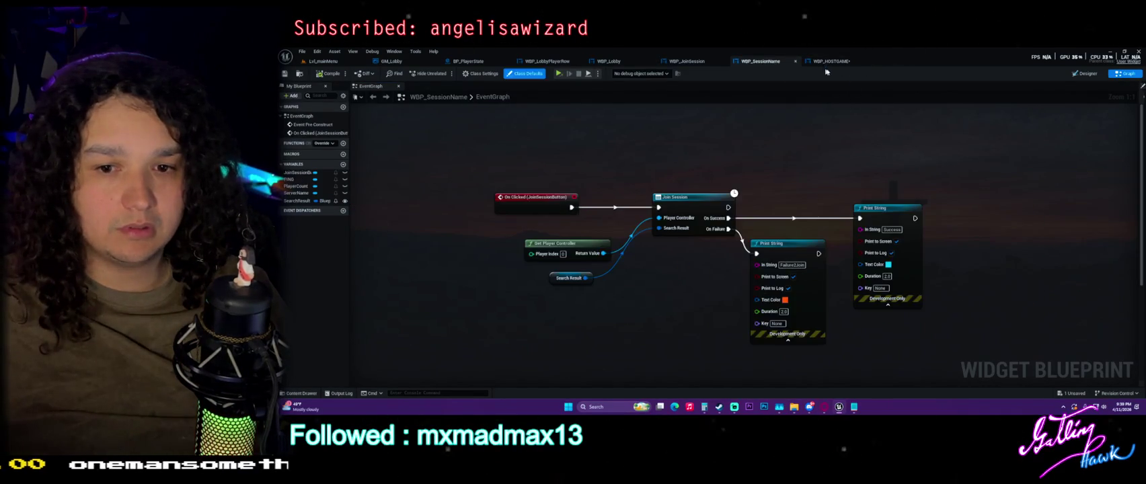
click(831, 62)
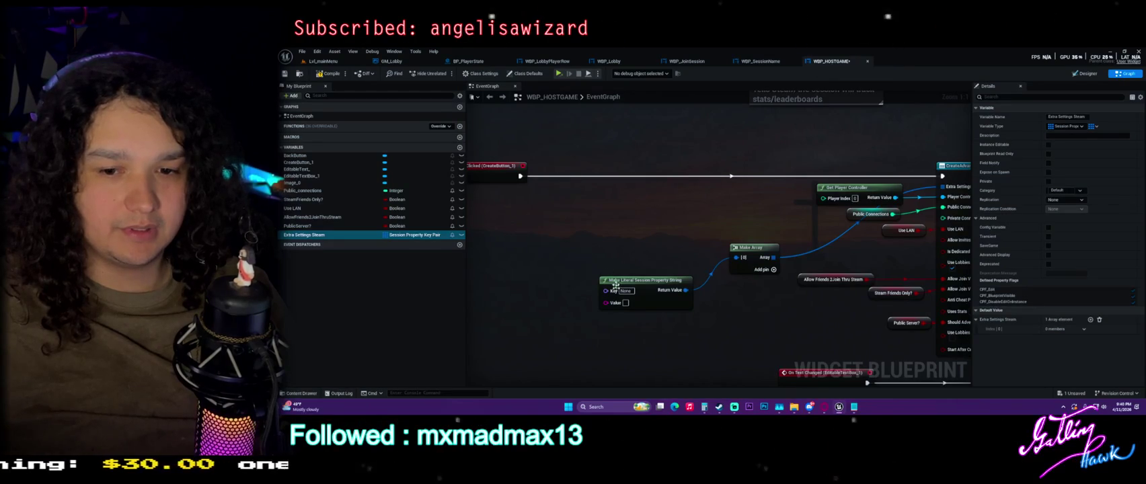
drag(564, 309, 650, 309)
right_click(565, 309)
text(get st)
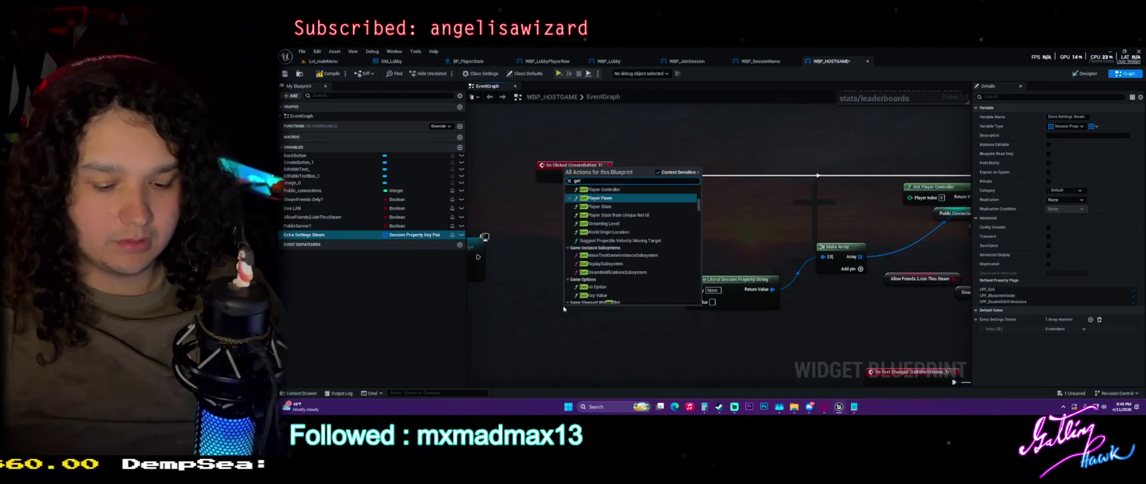
text(eam )
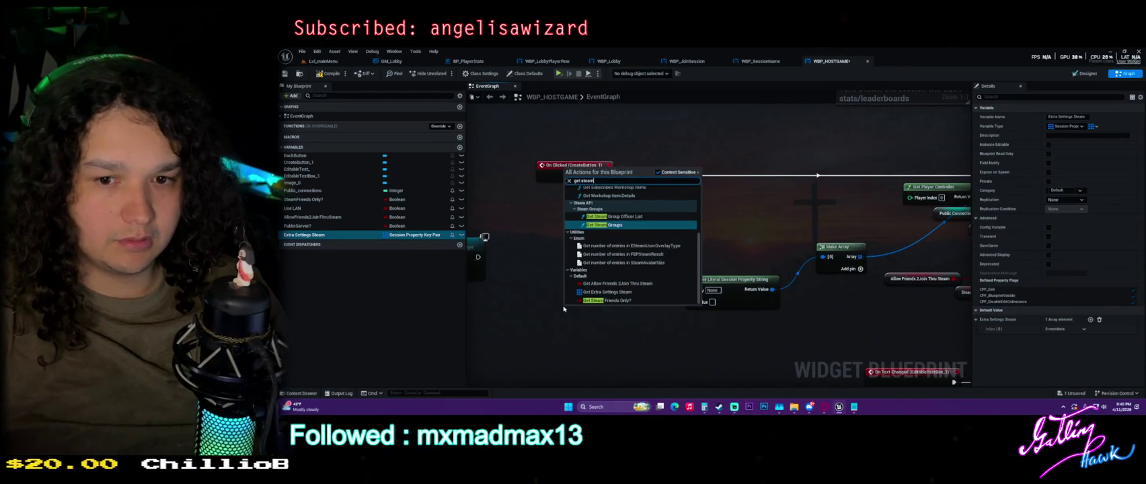
text(id)
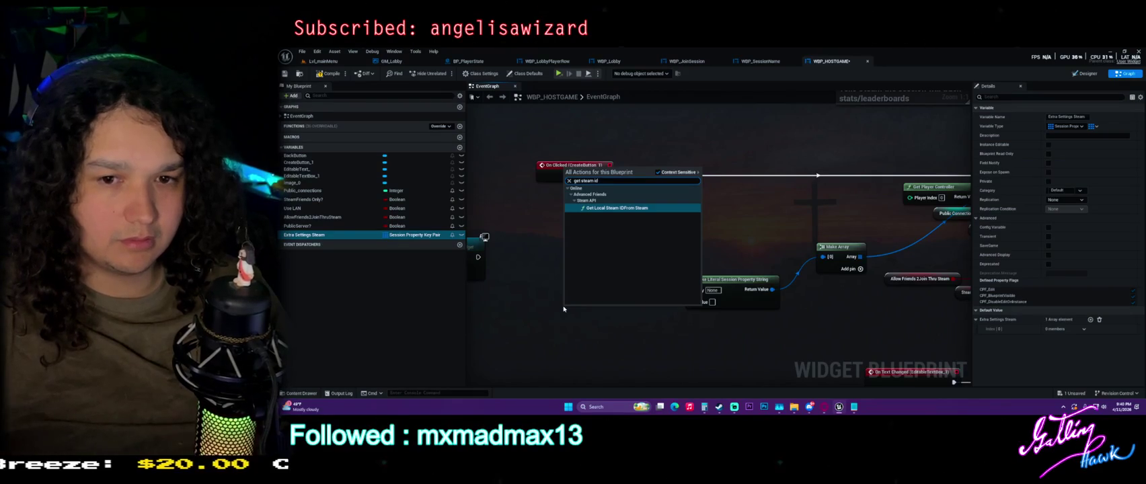
key(Return)
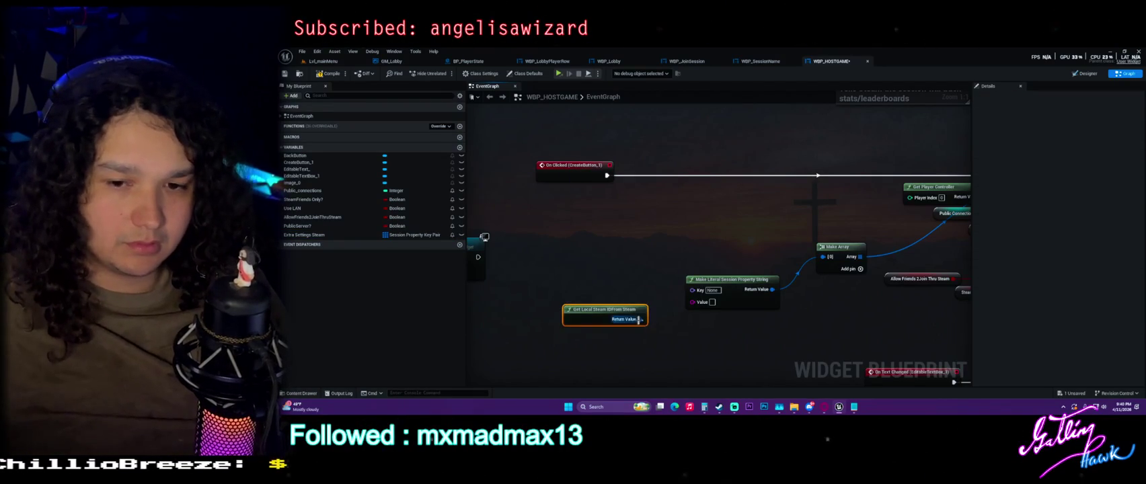
mouse_move(639, 319)
mouse_down()
mouse_move(676, 311)
mouse_move(675, 328)
mouse_move(681, 296)
mouse_move(678, 324)
mouse_up()
click(650, 292)
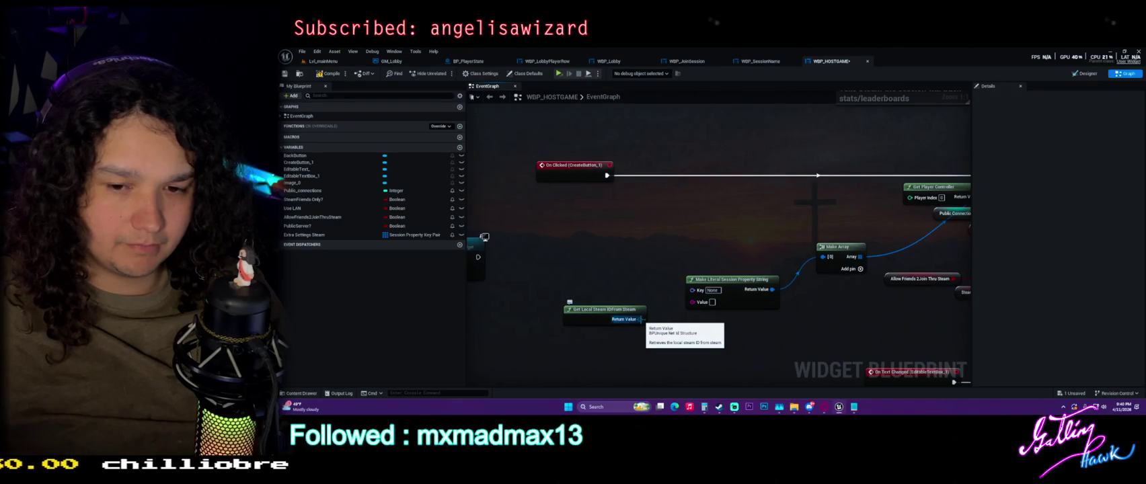
Add Get Steam Persona Name, feeding its name to Value and the Steam ID to Unique Net Id.
right_click(584, 262)
text(steam name)
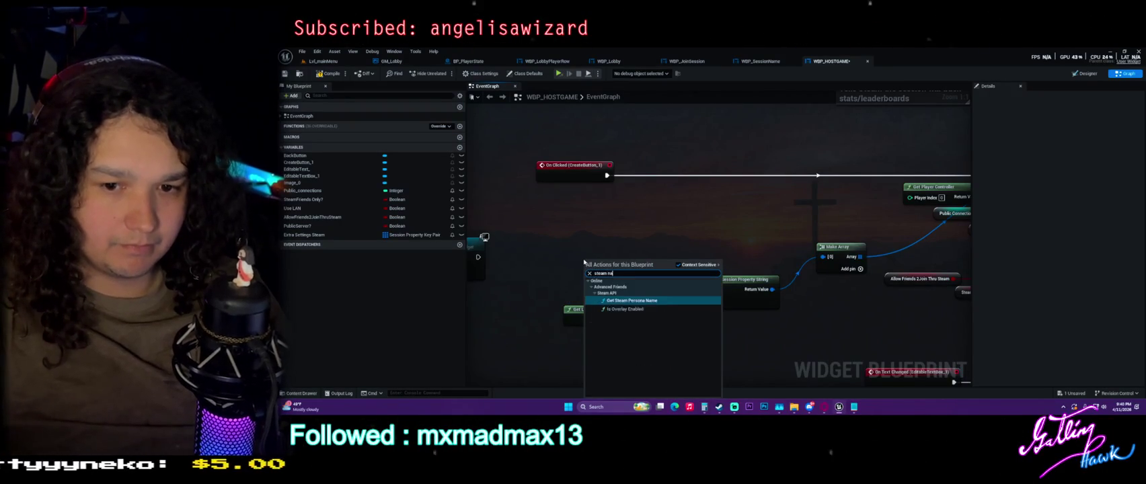
key(Return)
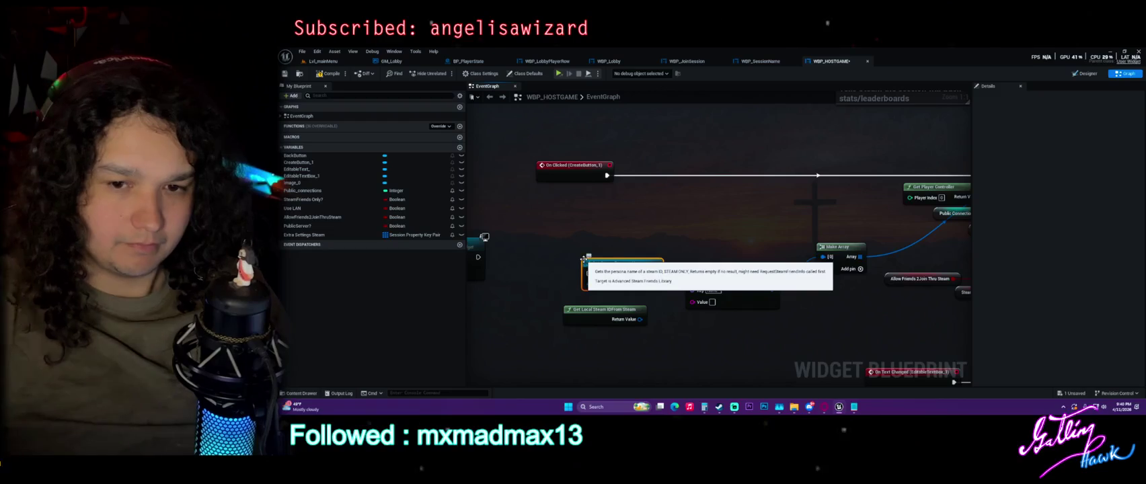
mouse_move(654, 284)
mouse_down()
mouse_move(703, 302)
mouse_move(694, 302)
mouse_up()
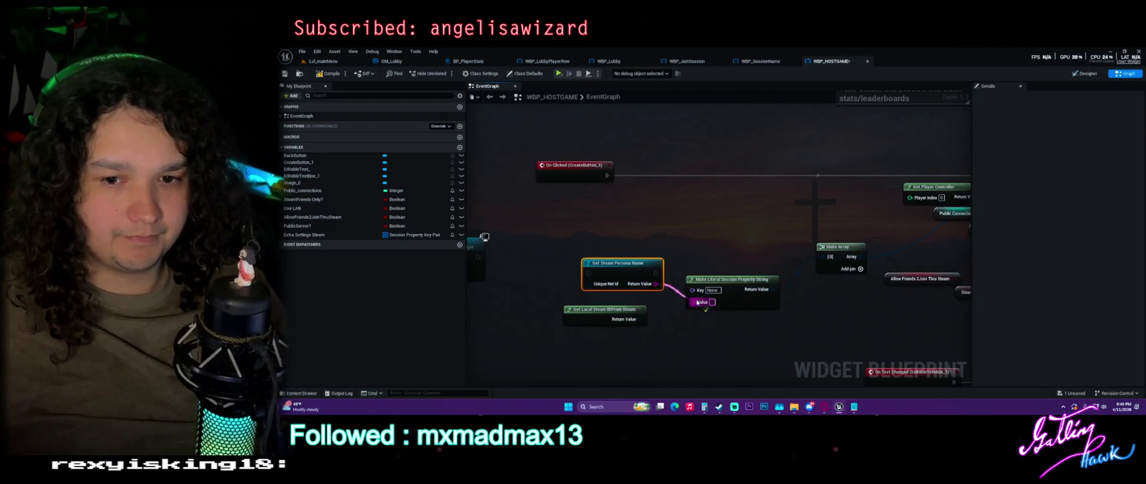
drag(615, 268, 637, 246)
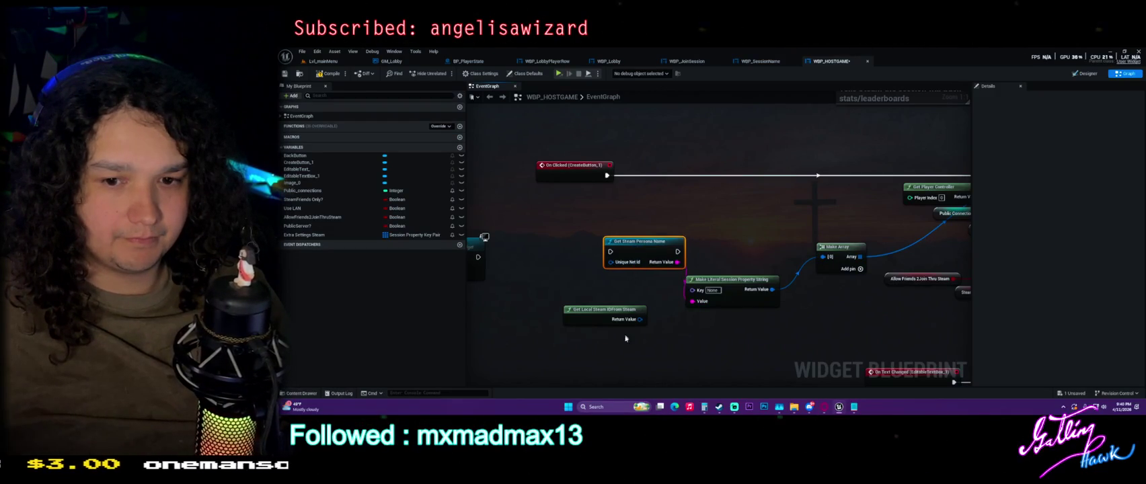
drag(639, 320, 630, 263)
drag(605, 310, 553, 311)
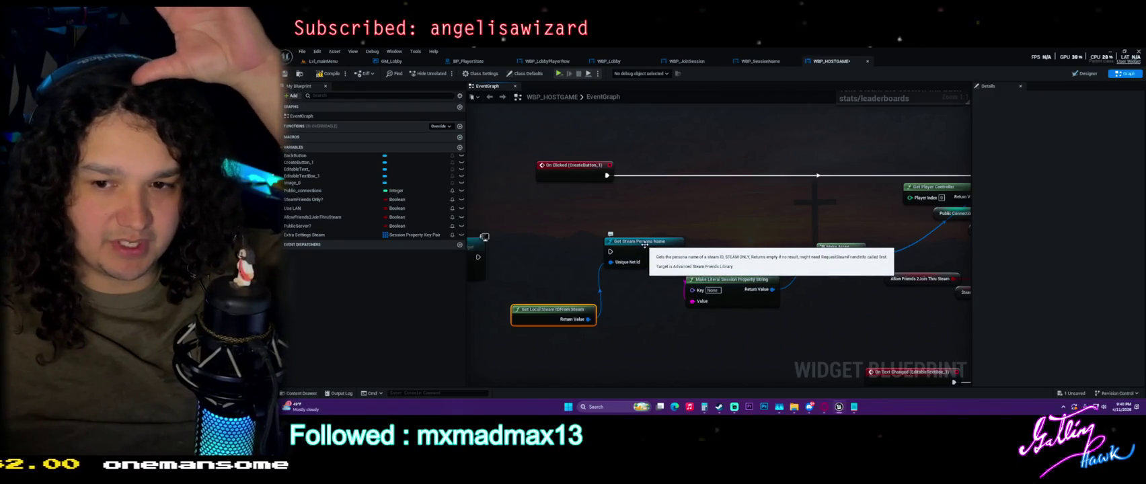
Start editing the session property Key field and select both Steam nodes.
drag(676, 251, 623, 250)
click(662, 290)
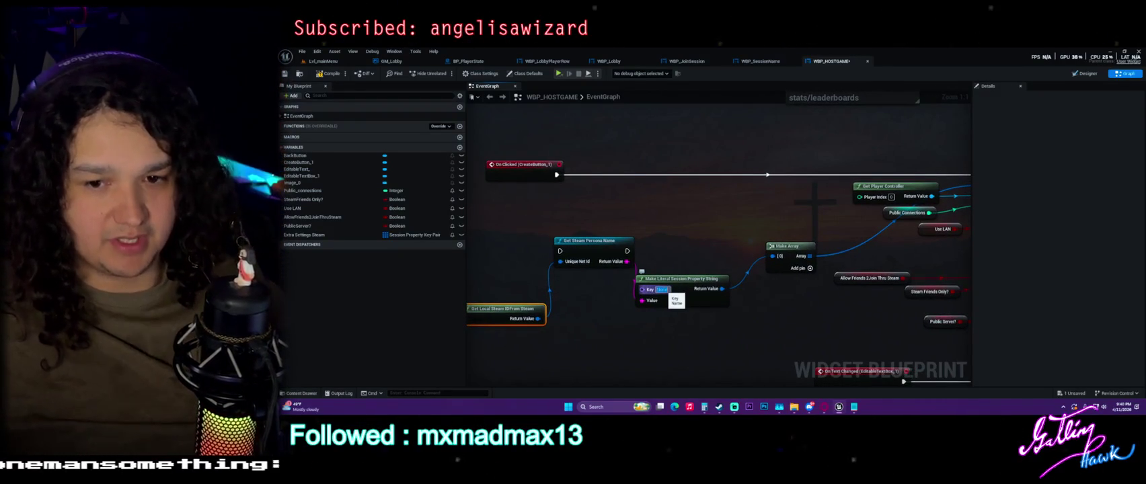
drag(674, 278, 704, 279)
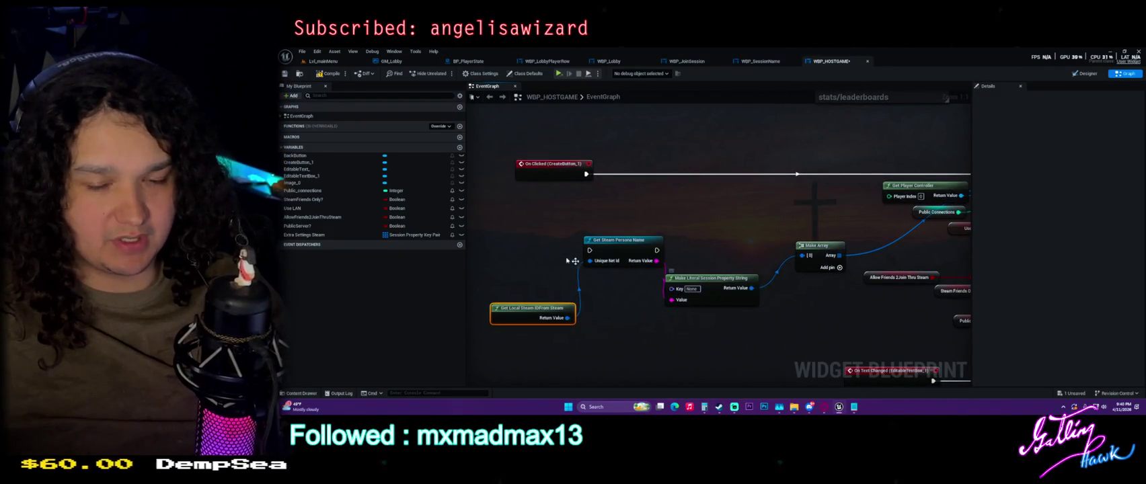
drag(525, 238, 611, 323)
scroll(751, 251, down, 5)
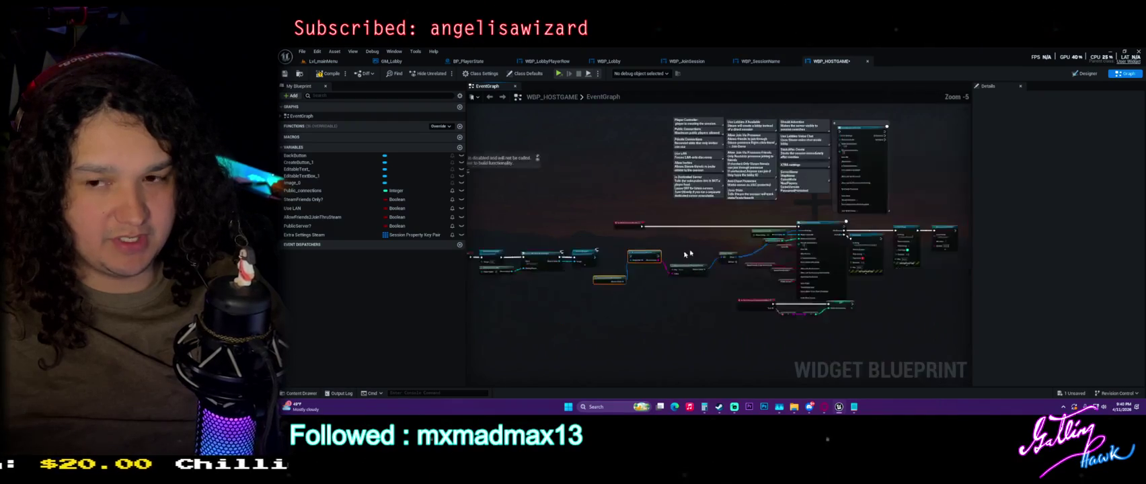
scroll(751, 251, up, 6)
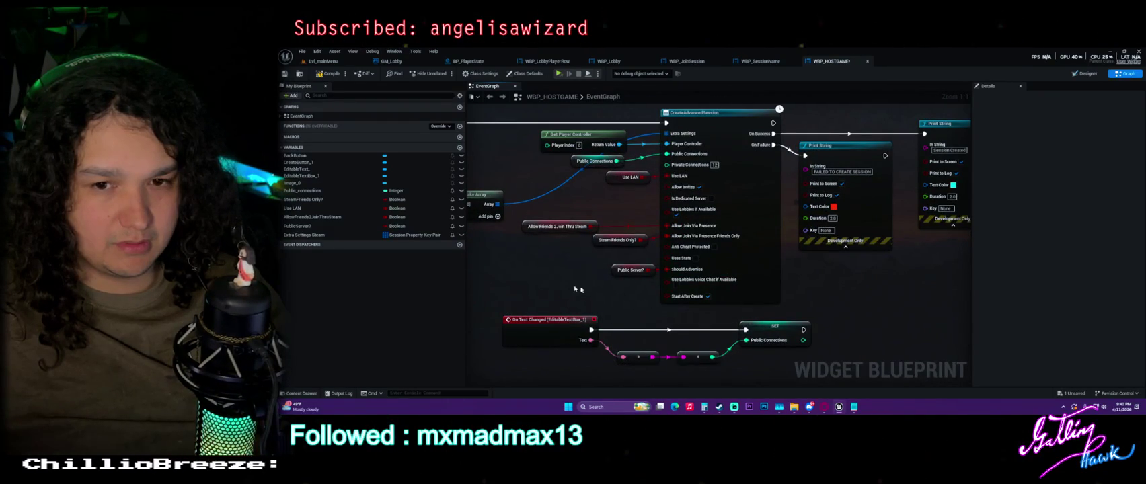
scroll(668, 268, down, 2)
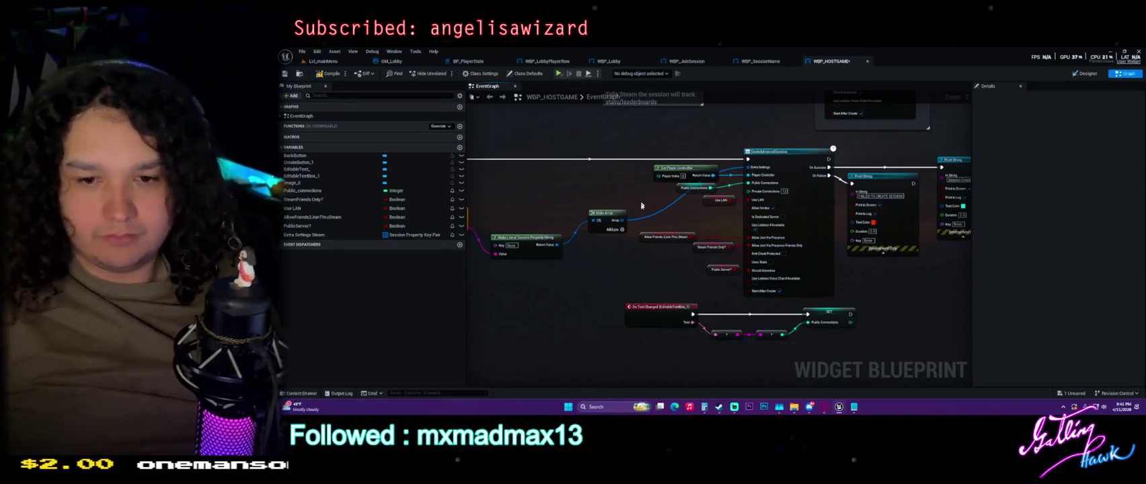
click(644, 239)
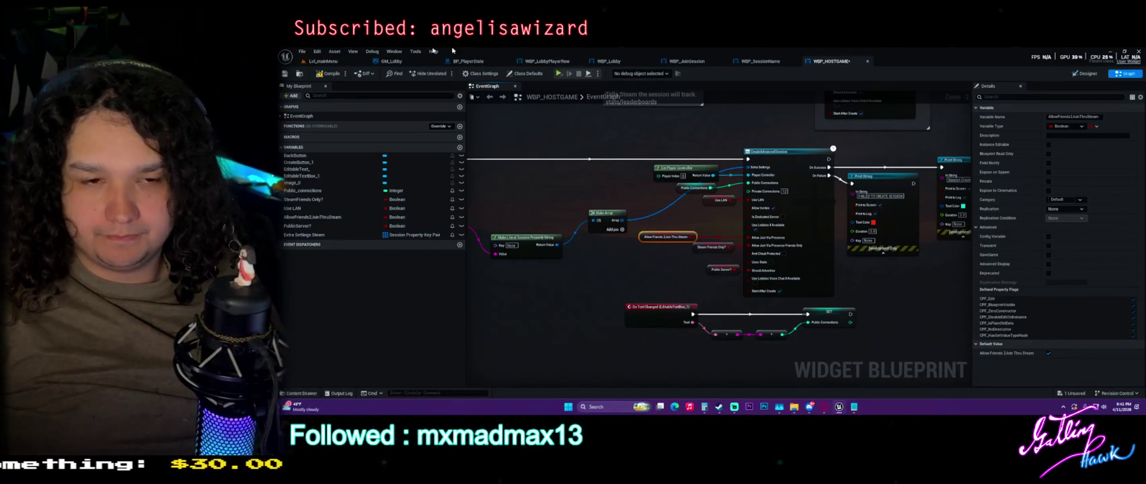
click(322, 73)
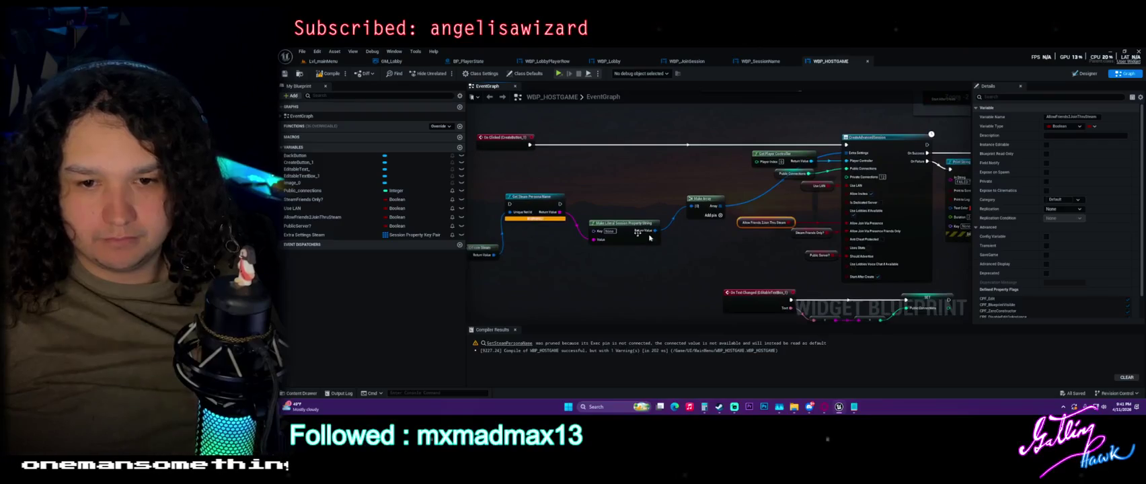
Review the BackButton chain, comment notes, and CreateAdvancedSession and Print String nodes.
drag(555, 211, 666, 204)
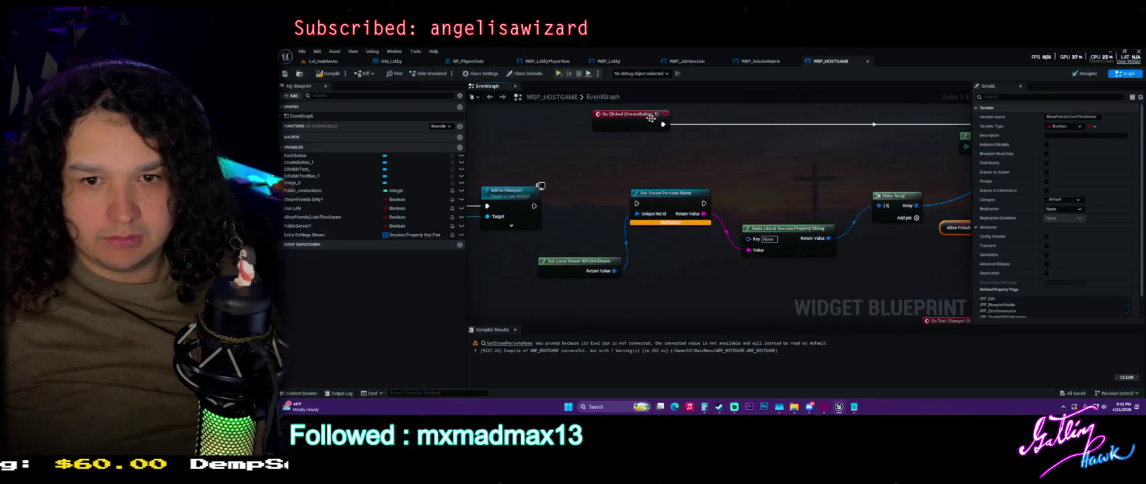
drag(573, 193, 634, 220)
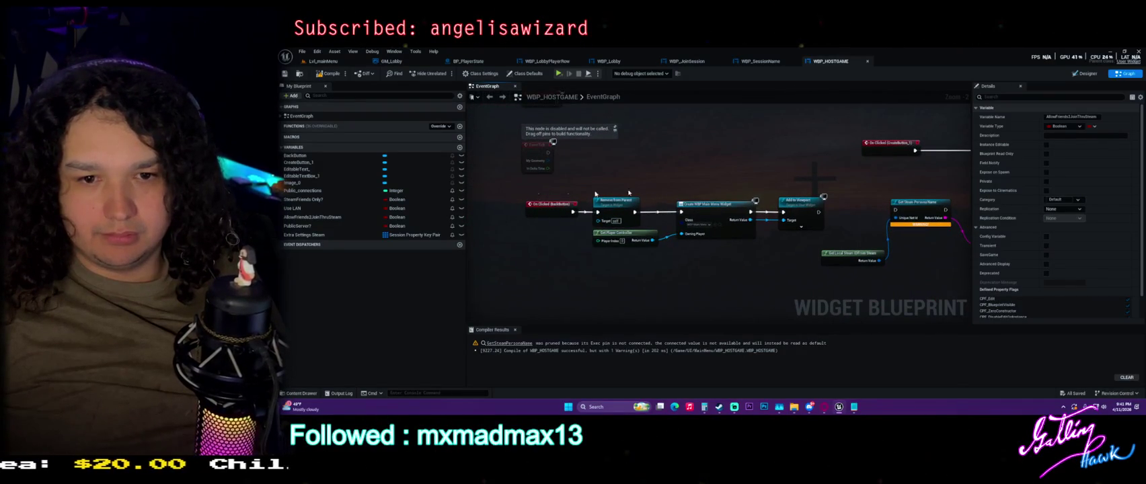
mouse_move(549, 191)
mouse_down()
mouse_move(604, 200)
mouse_move(488, 247)
mouse_up()
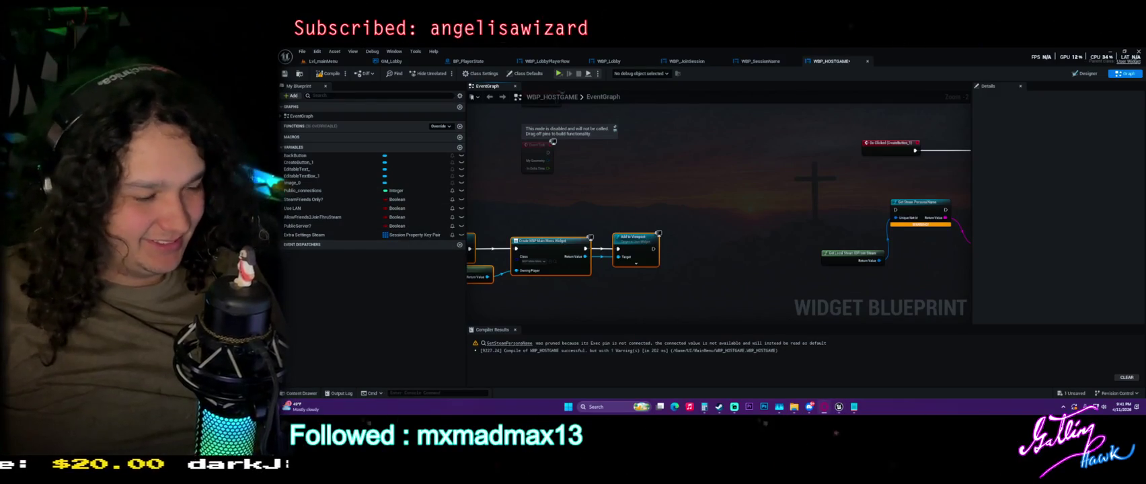
drag(904, 190, 650, 222)
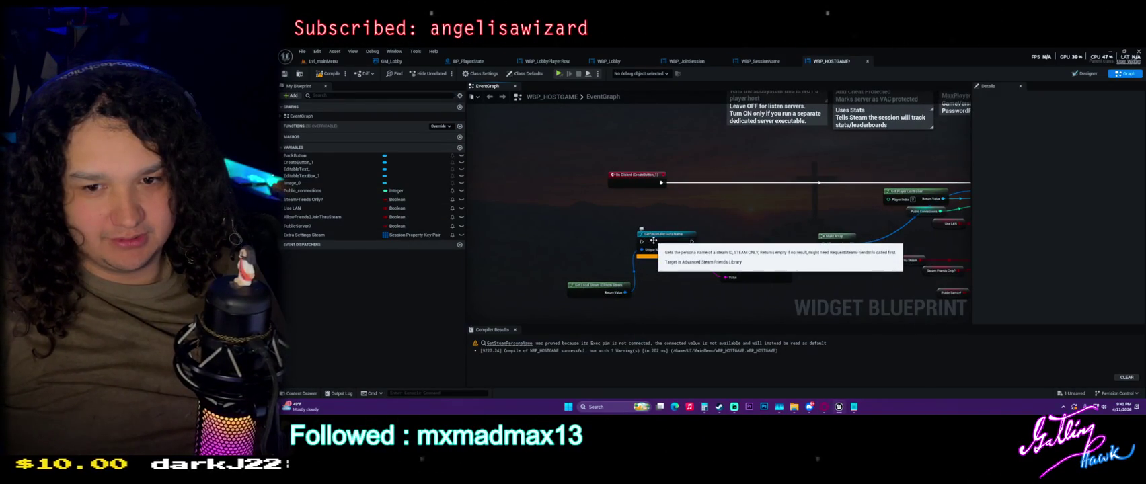
mouse_move(653, 241)
mouse_down()
mouse_move(471, 235)
mouse_move(676, 210)
mouse_up()
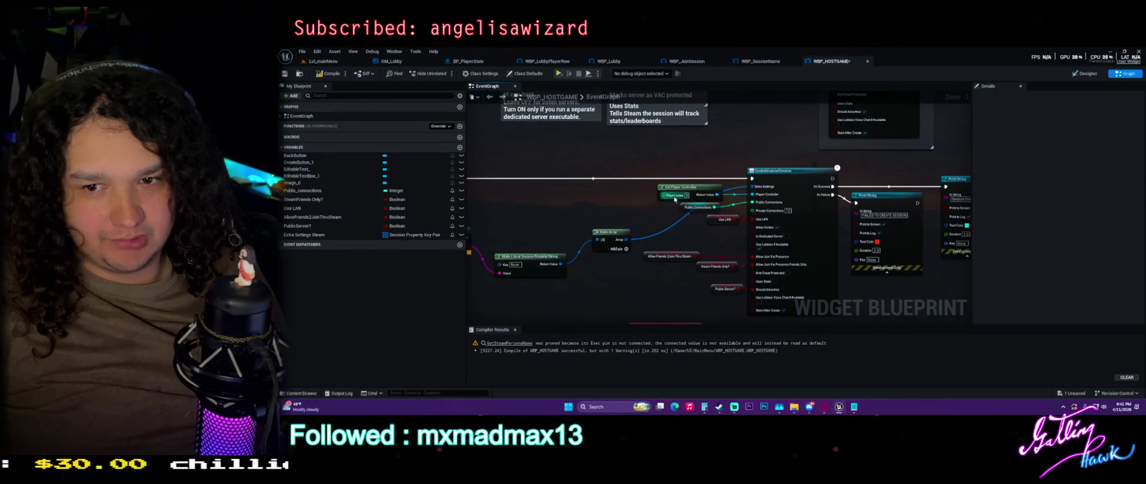
scroll(674, 199, up, 2)
click(686, 61)
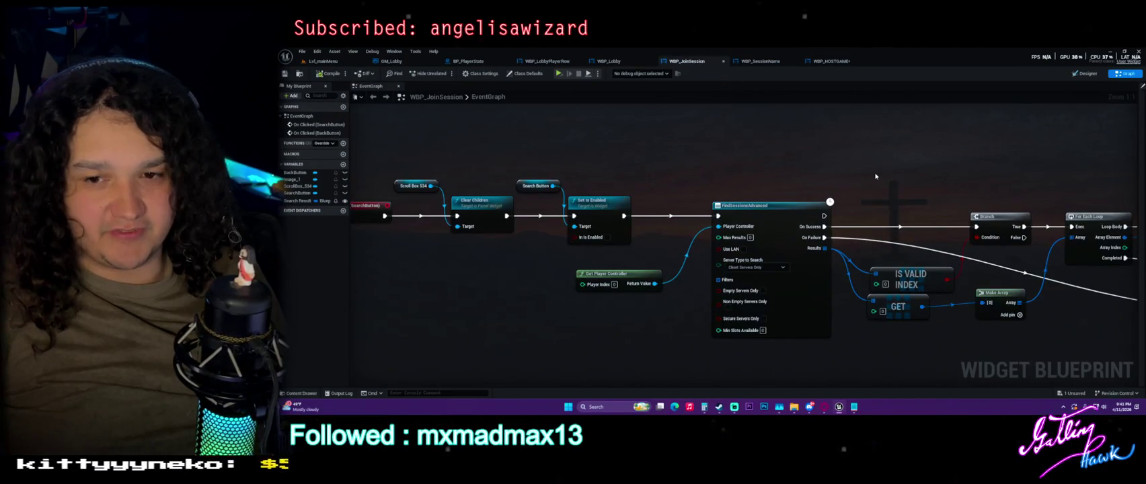
Check the FindSessionsAdvanced Server Type choices, leaving it on Client Servers Only.
click(774, 269)
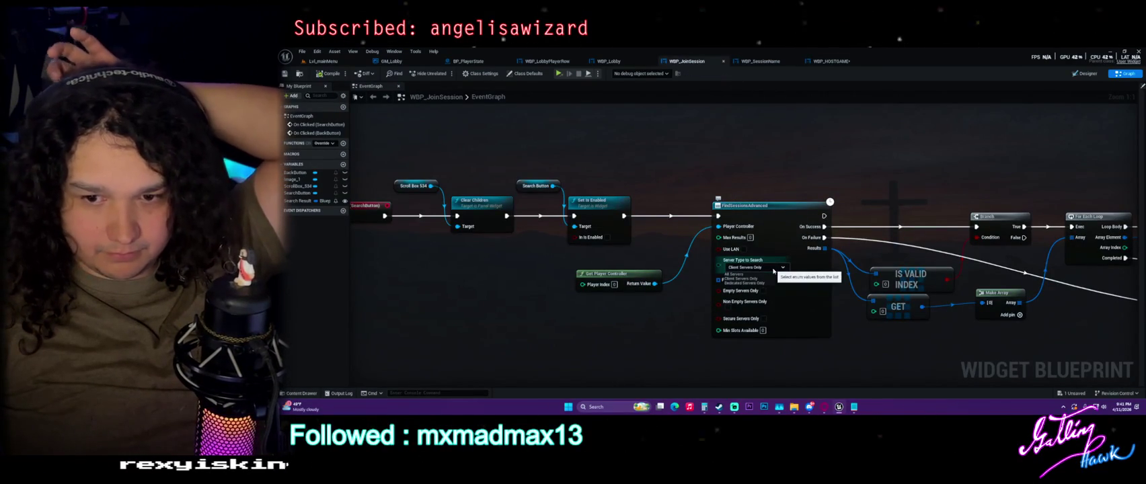
click(788, 154)
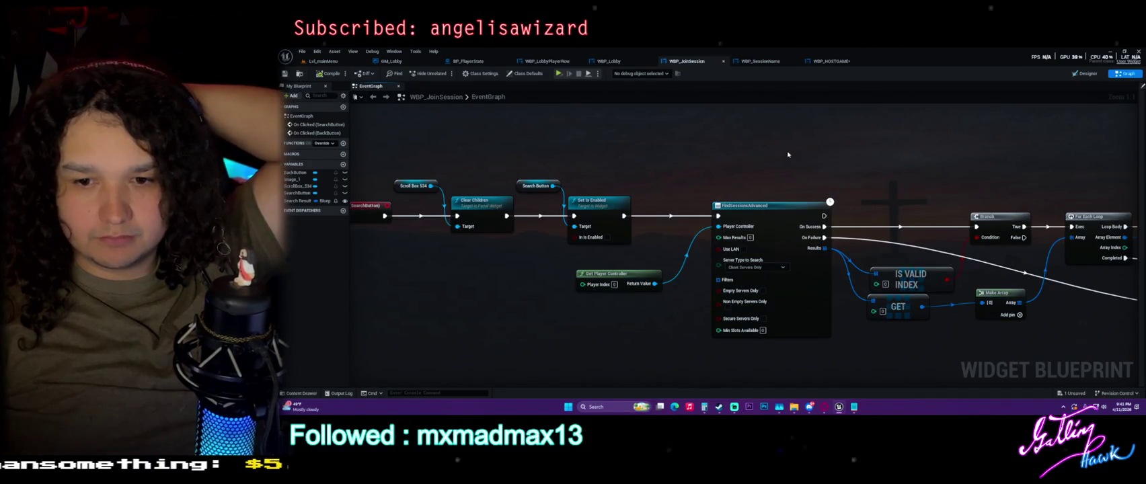
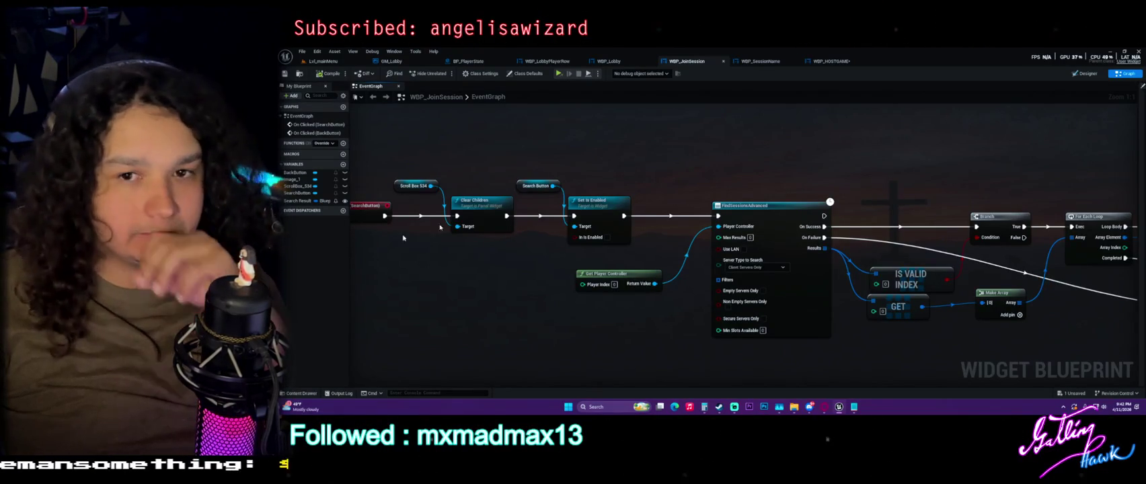
In WBP_HOSTGAME, disconnect and delete the Get Steam Persona Name nodes.
click(773, 61)
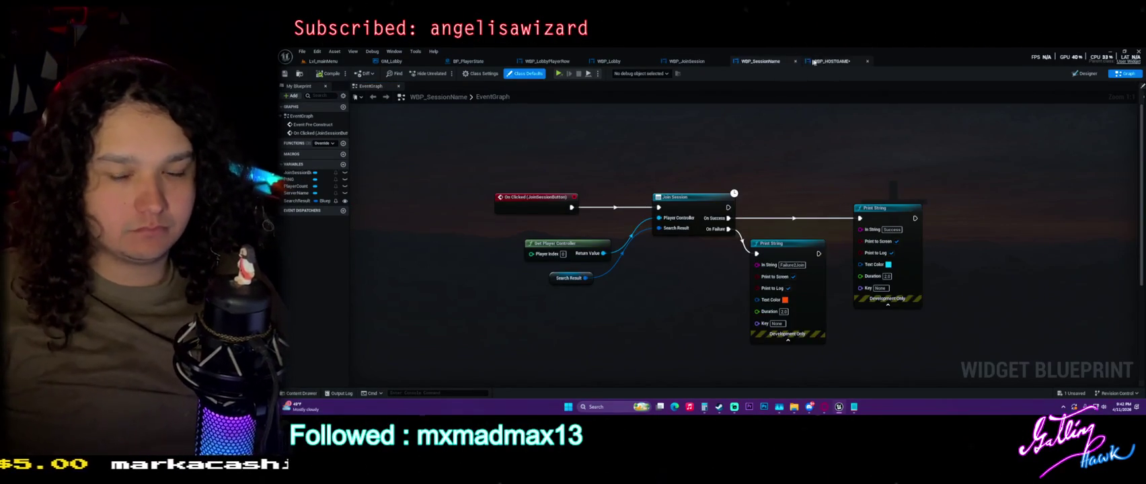
click(831, 61)
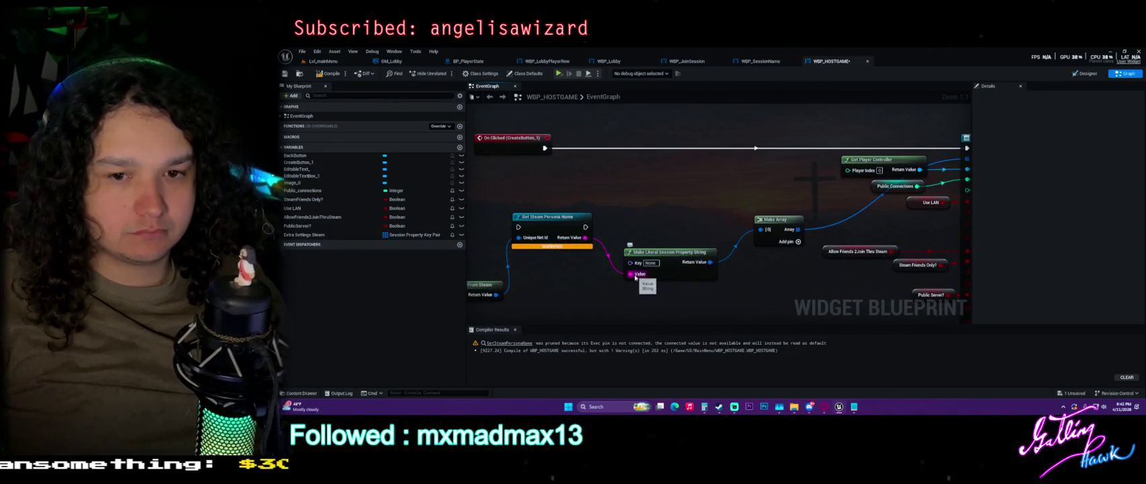
alt+click(630, 275)
drag(549, 194, 471, 306)
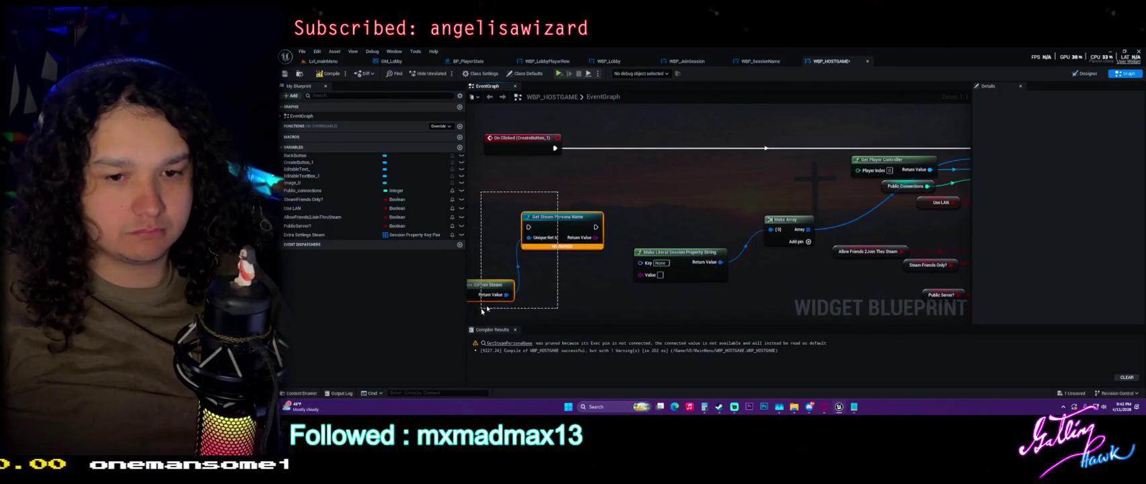
key(Delete)
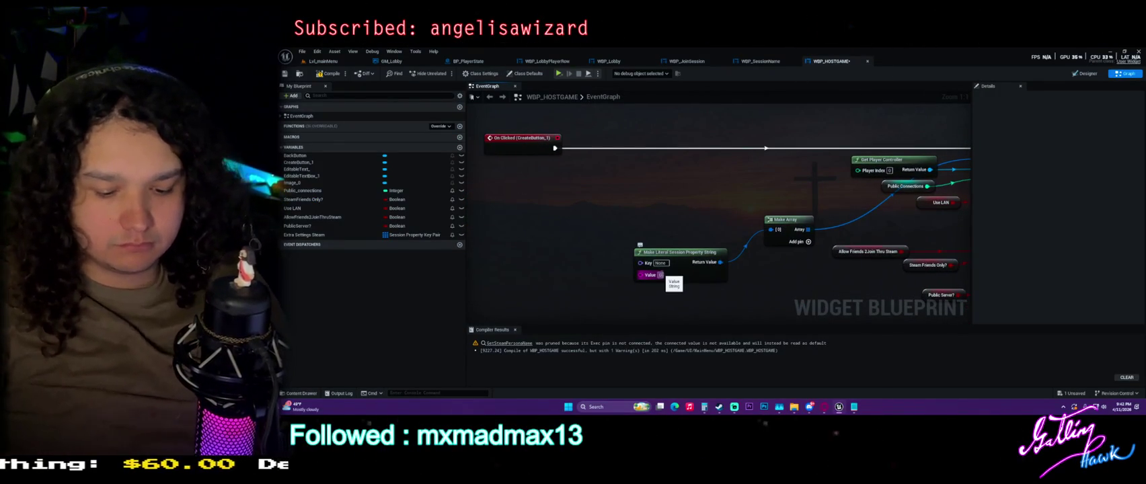
Fill the session property string with a pasted Value and the Key 'LobbyName'.
key(ctrl+v)
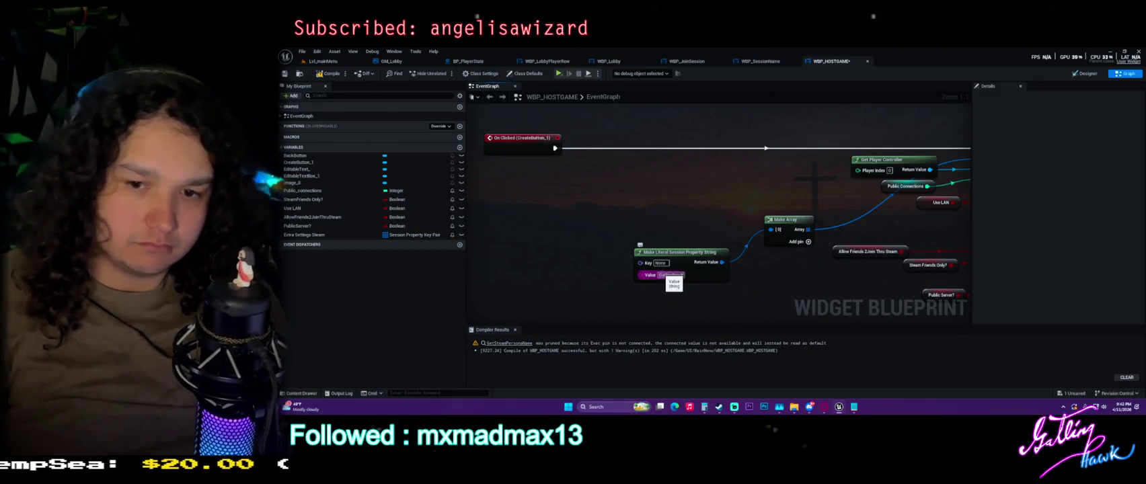
click(656, 263)
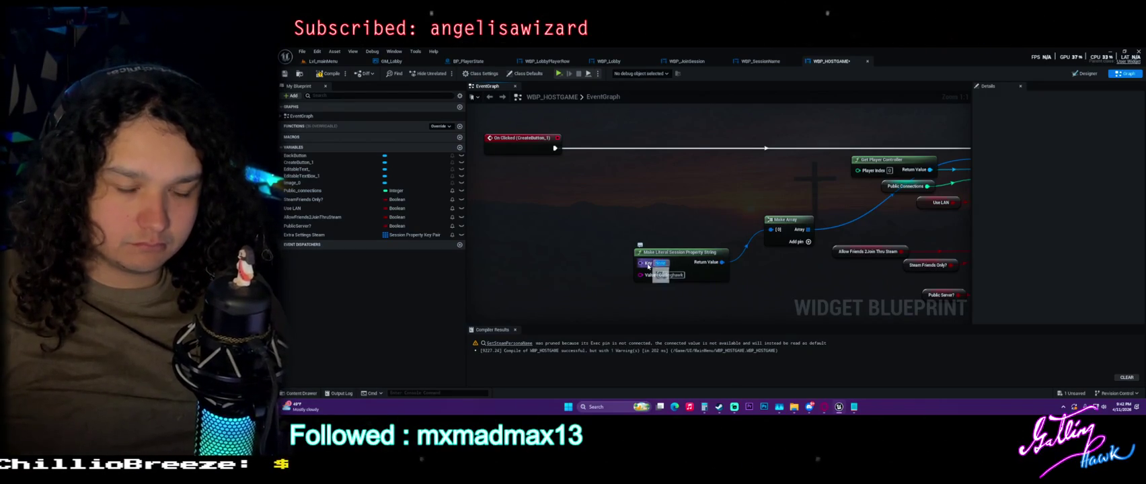
text(LobbyName)
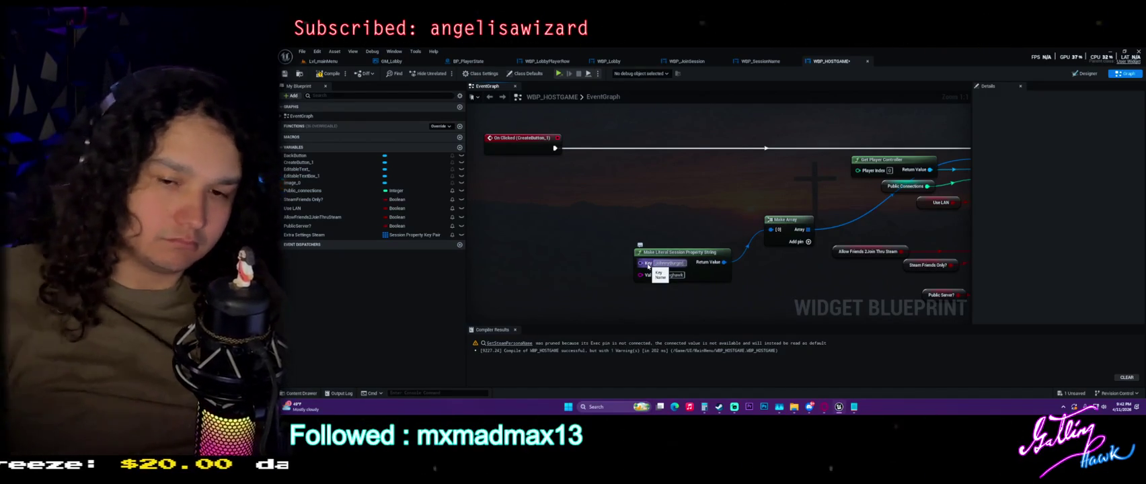
key(Return)
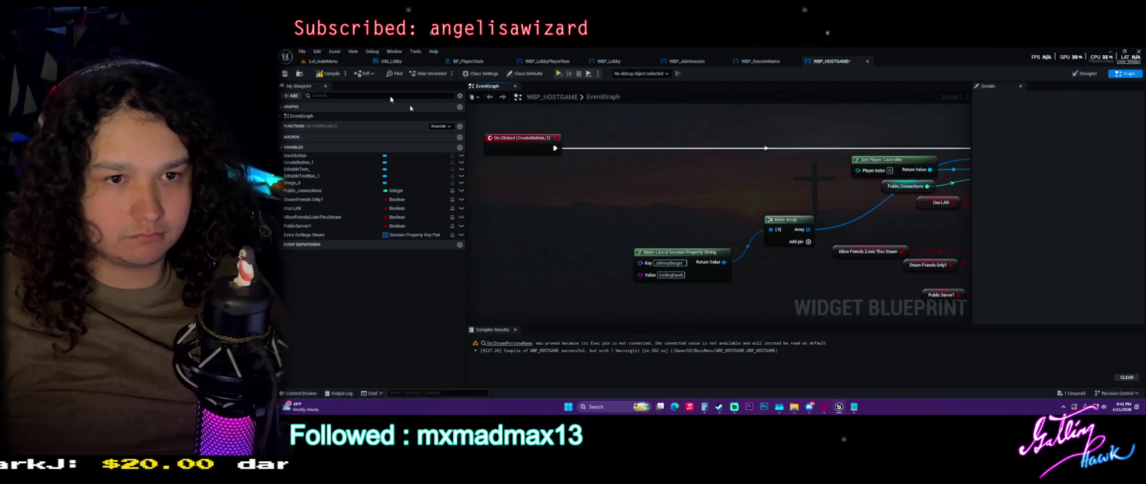
Search the graph actions for 'add session' nodes, dismissing the searches without adding anything.
right_click(623, 184)
text(add sess)
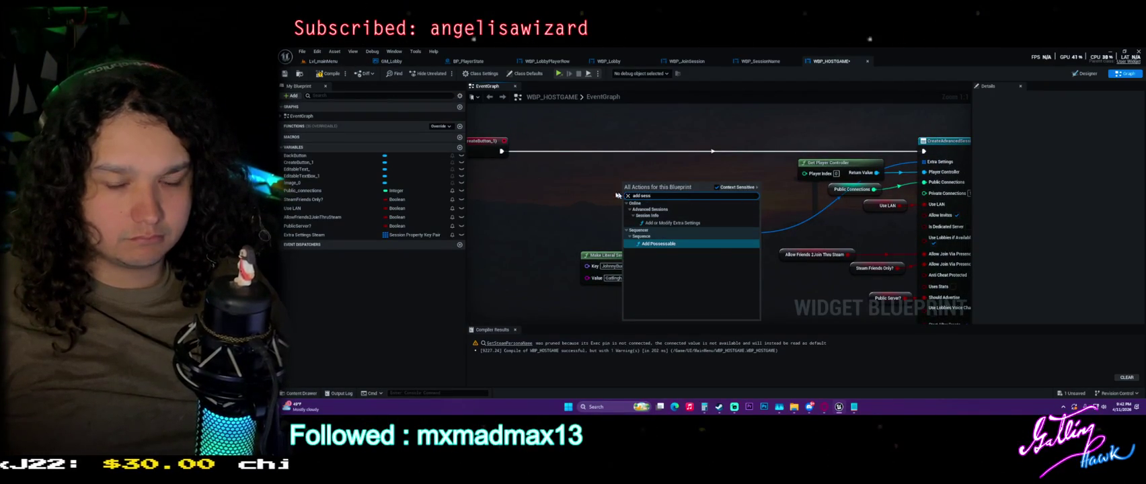
key(Escape)
drag(686, 311, 687, 139)
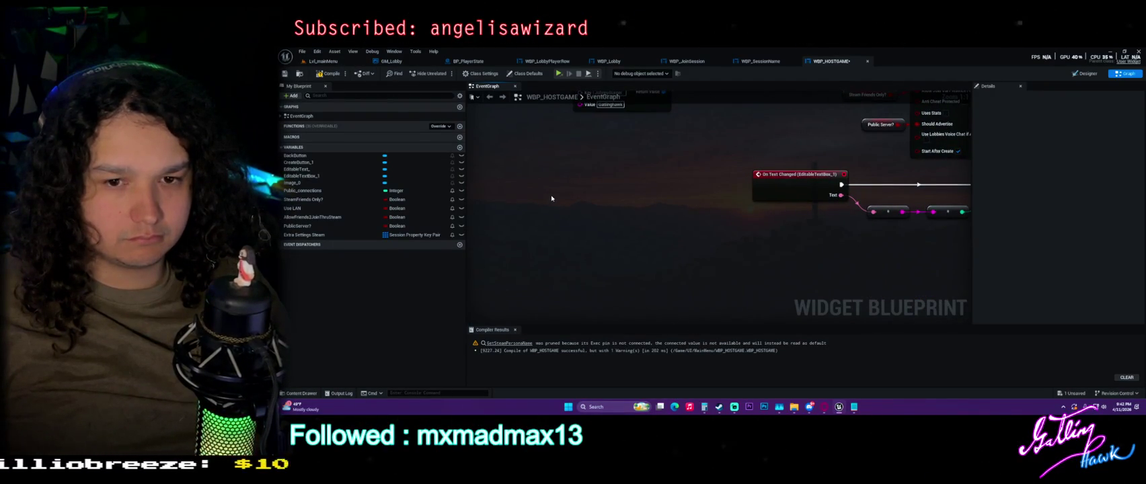
right_click(551, 199)
text(add se)
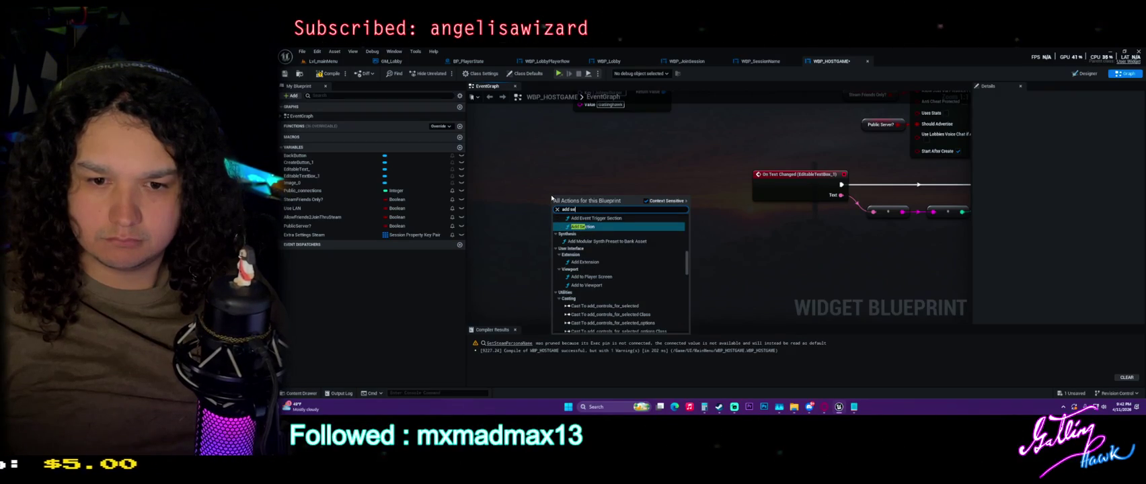
scroll(623, 243, up, 2)
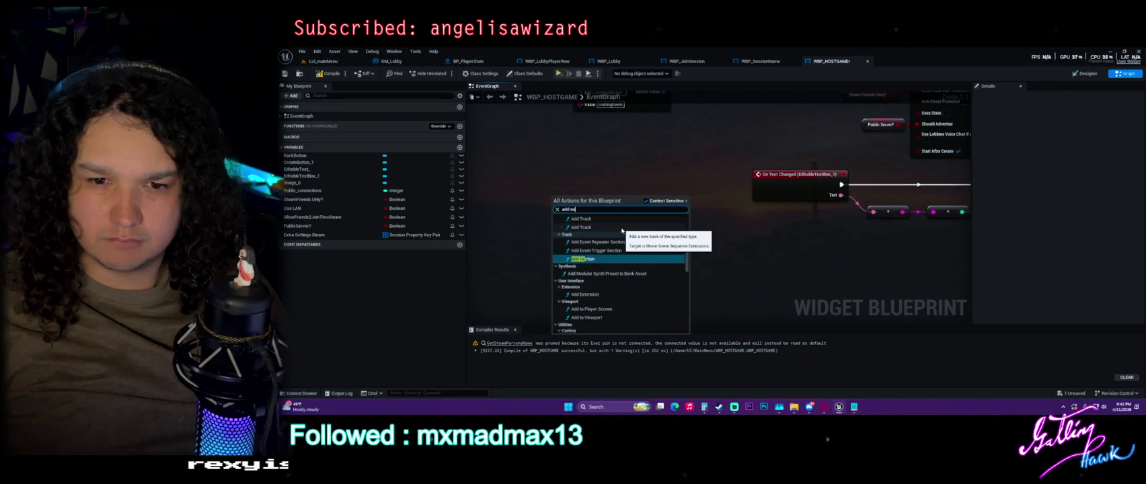
scroll(621, 231, up, 5)
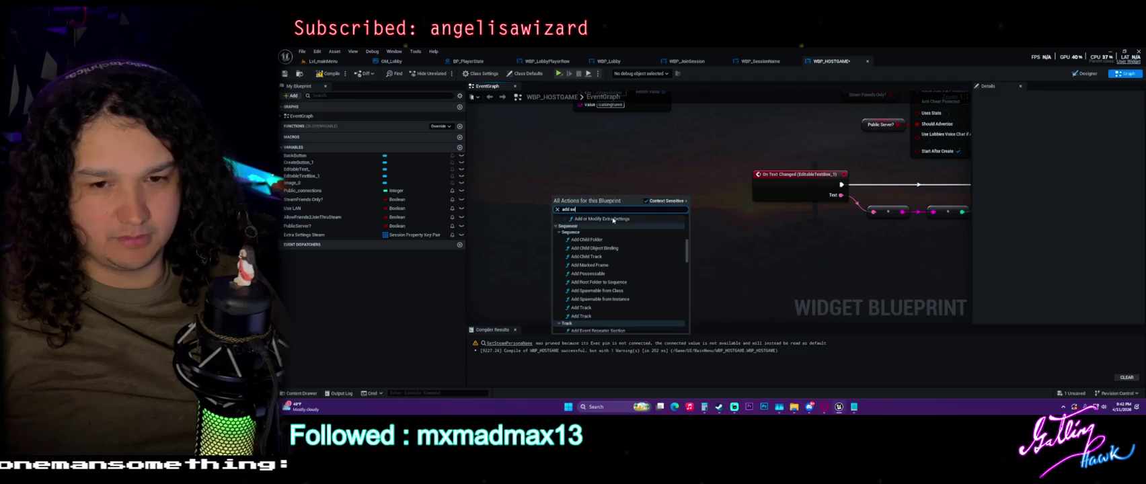
text(s)
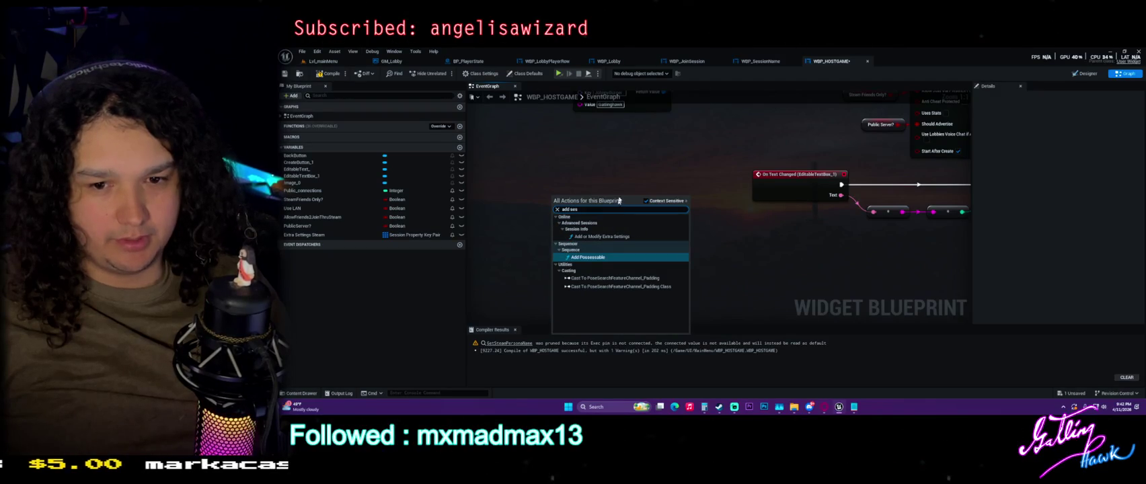
key(Escape)
Add a Filter Session Results node from a 'session' search and select it.
right_click(593, 237)
text(session)
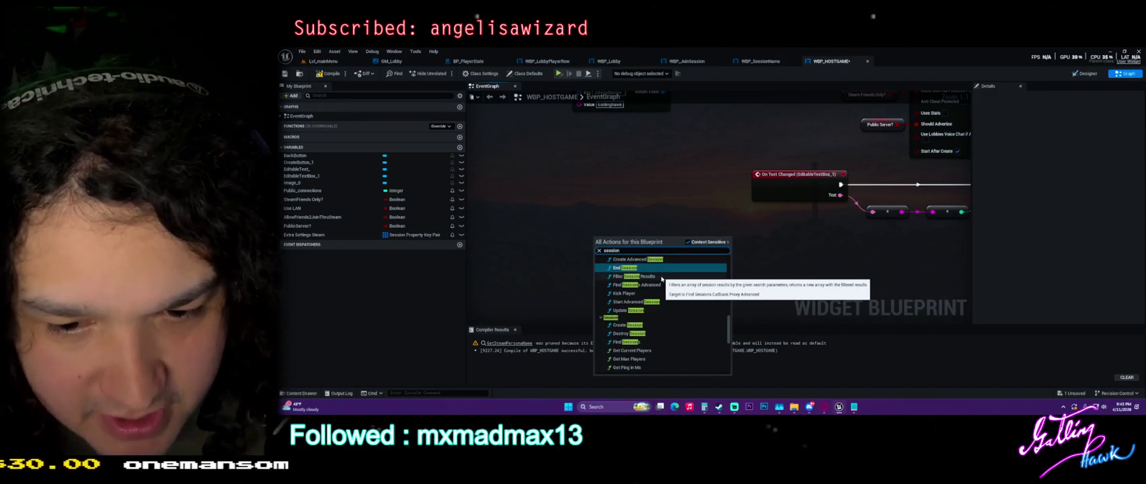
click(639, 276)
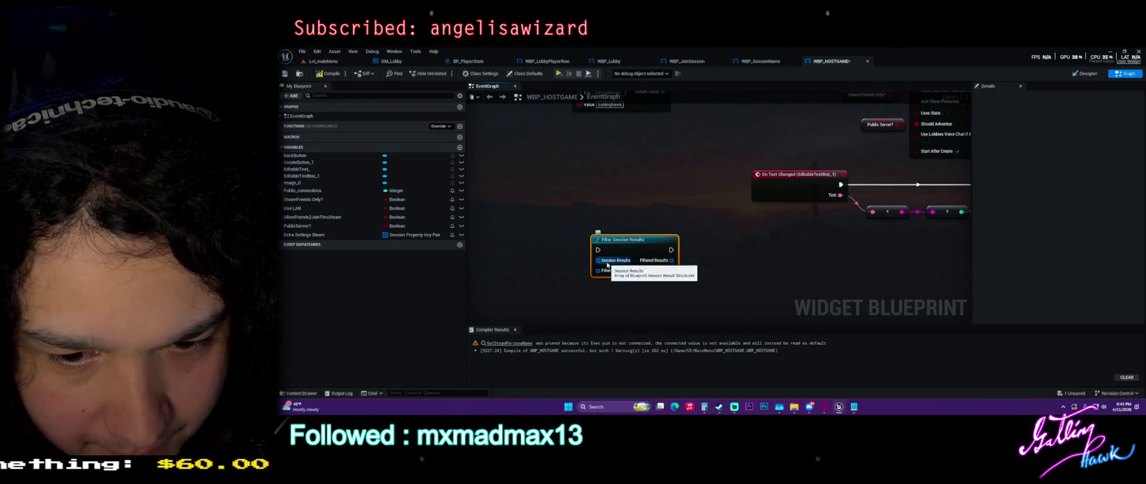
mouse_move(569, 211)
mouse_down()
mouse_move(697, 278)
mouse_move(602, 289)
mouse_up()
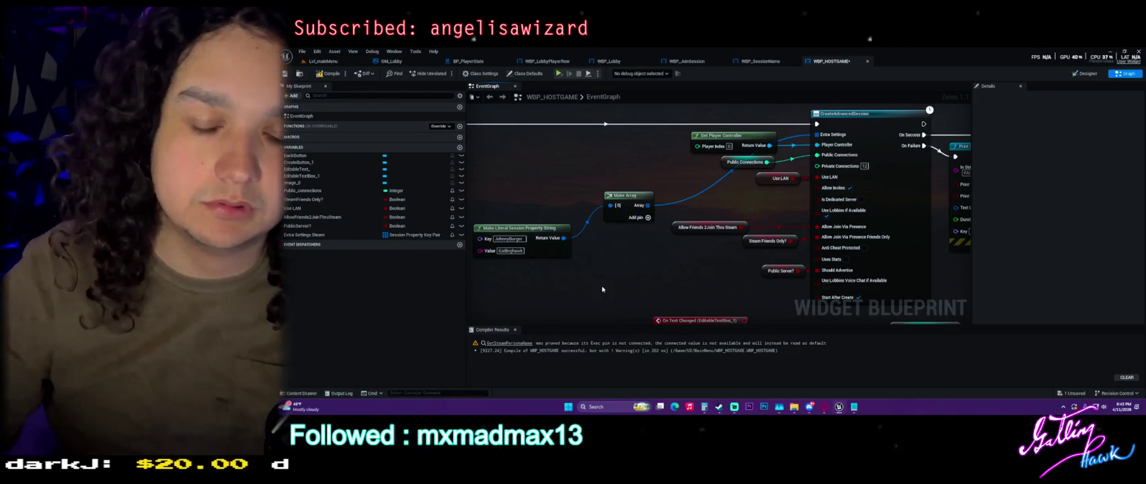
Place Get Server Name beside the property string, compile, and add an Extra Settings Steam getter.
right_click(574, 295)
text(server na)
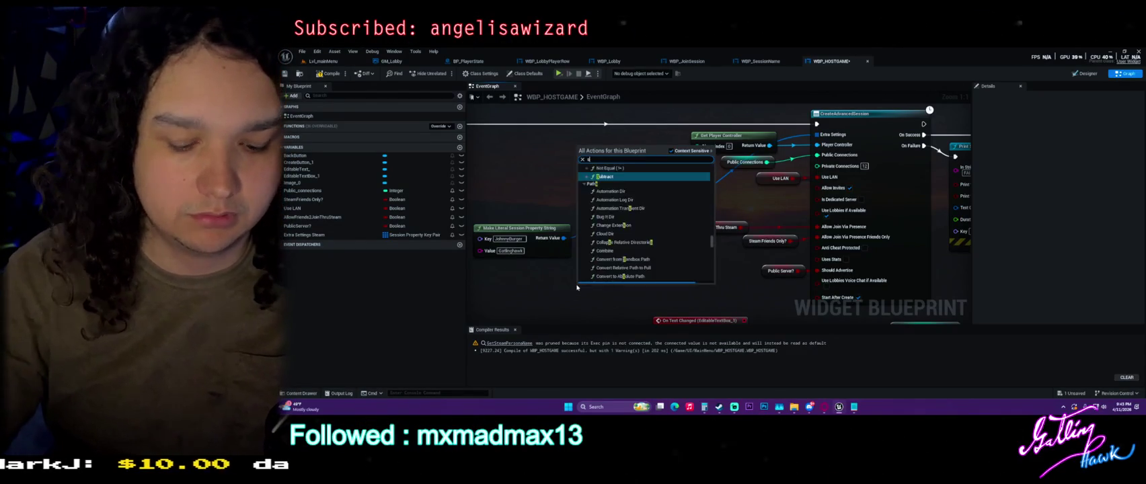
key(Return)
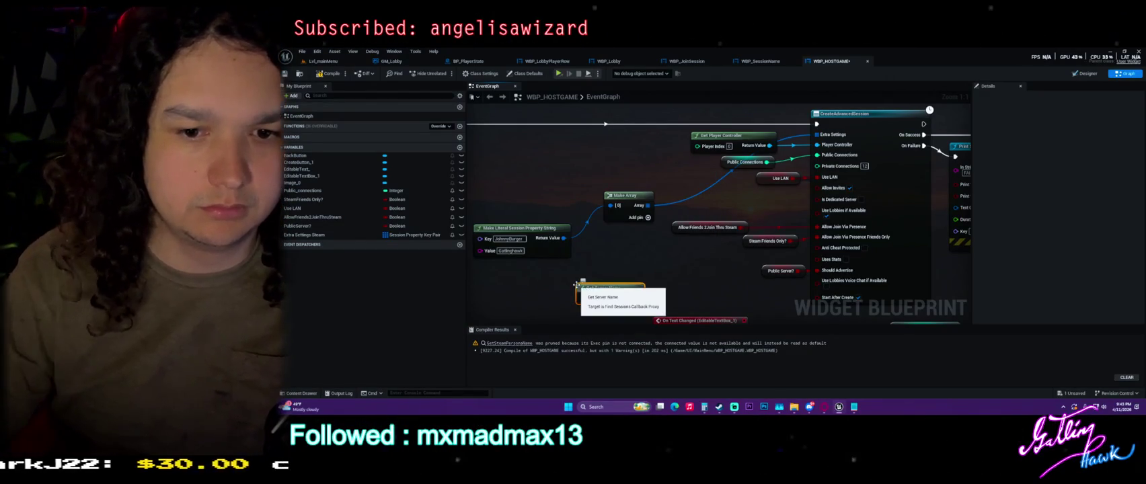
mouse_move(604, 290)
mouse_down()
mouse_move(522, 286)
mouse_move(511, 248)
mouse_move(576, 250)
mouse_move(632, 273)
mouse_up()
click(557, 266)
click(515, 329)
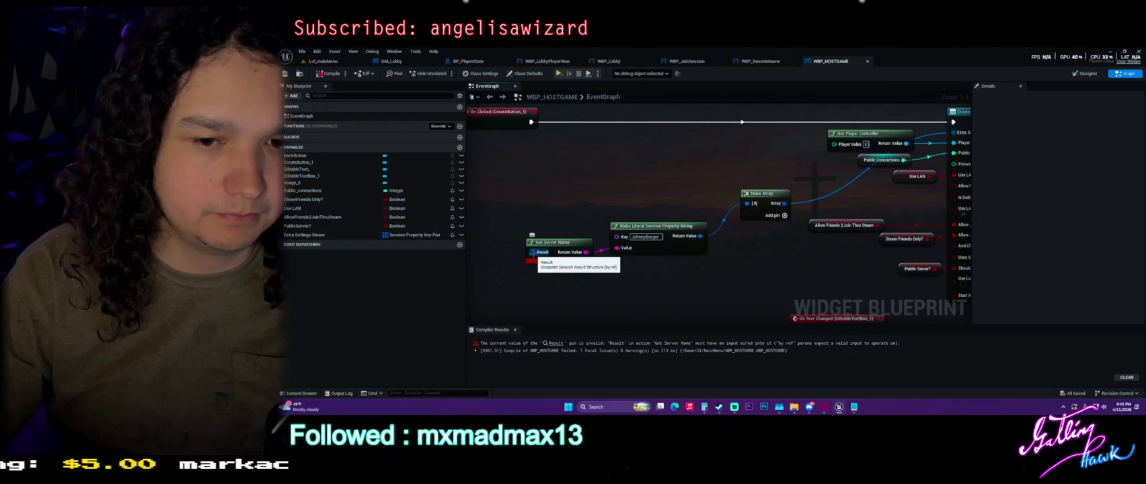
mouse_move(342, 234)
mouse_down()
mouse_move(524, 198)
mouse_move(528, 250)
mouse_move(552, 229)
mouse_up()
click(605, 188)
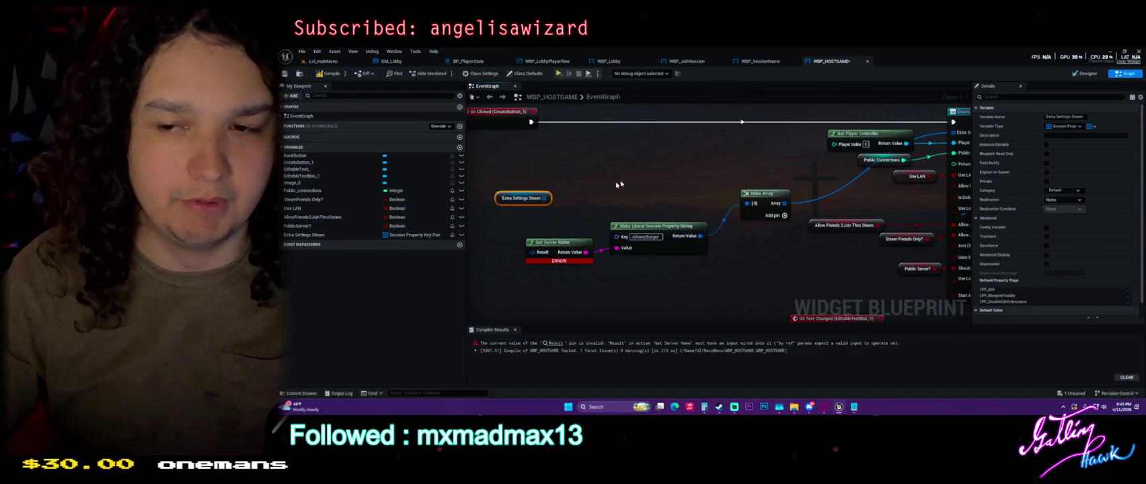
Delete the erroring Get Server Name node, then reveal CreateAdvancedSession and Print String.
drag(605, 187, 528, 133)
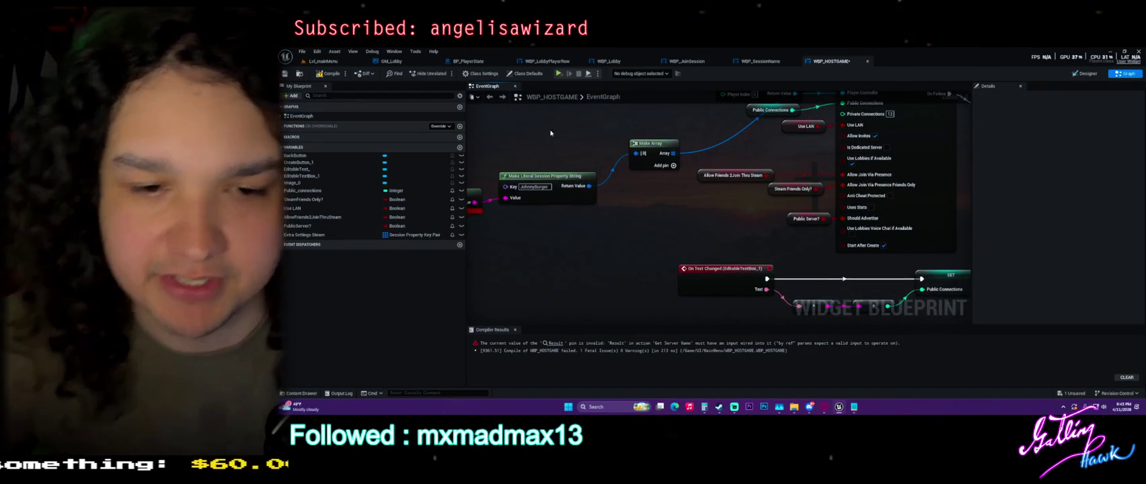
drag(550, 133, 629, 148)
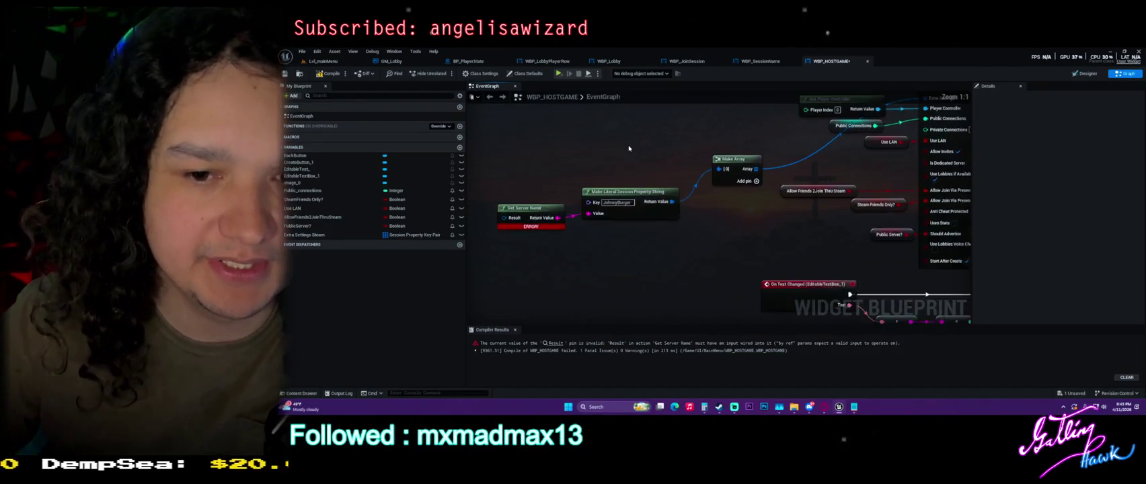
drag(742, 149, 699, 193)
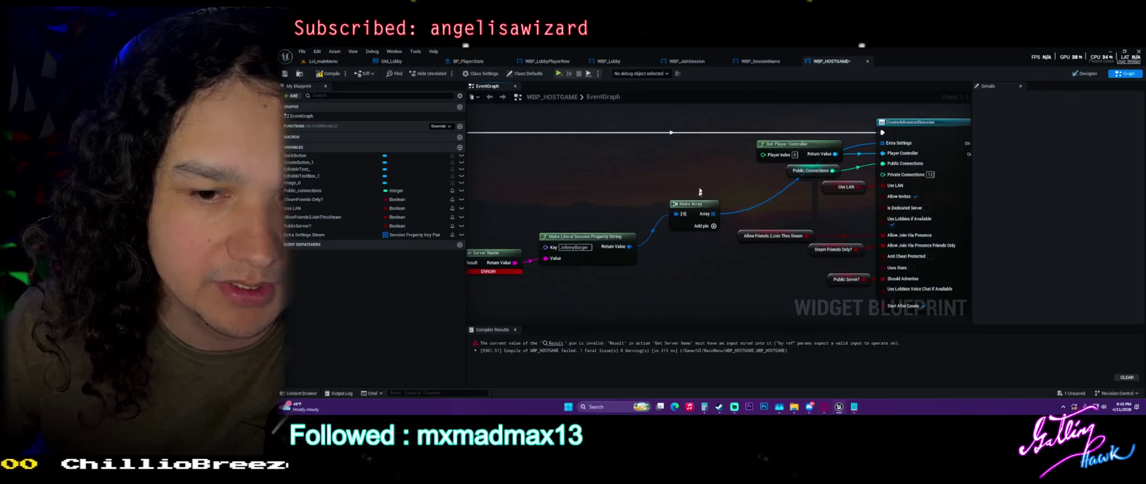
drag(565, 194, 596, 294)
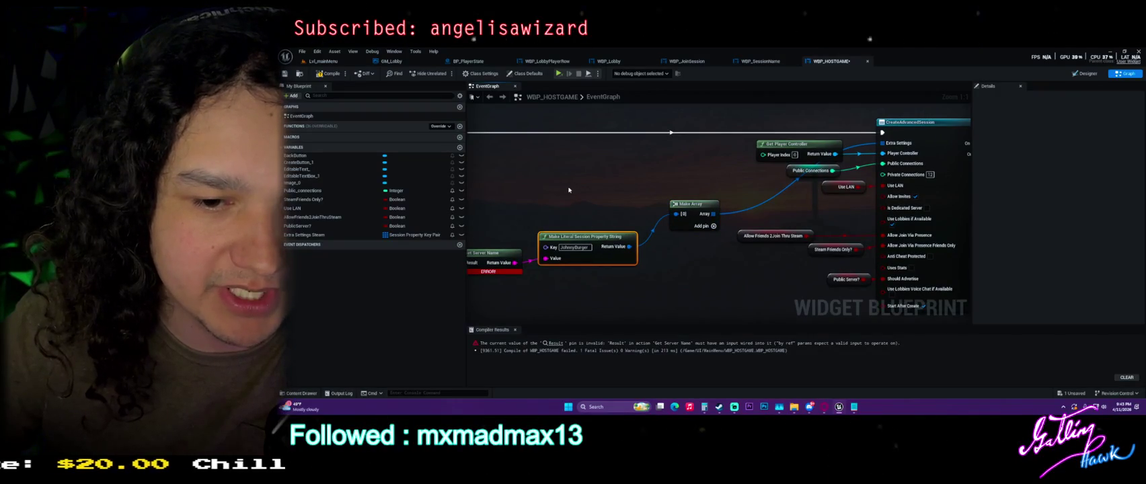
drag(568, 189, 614, 160)
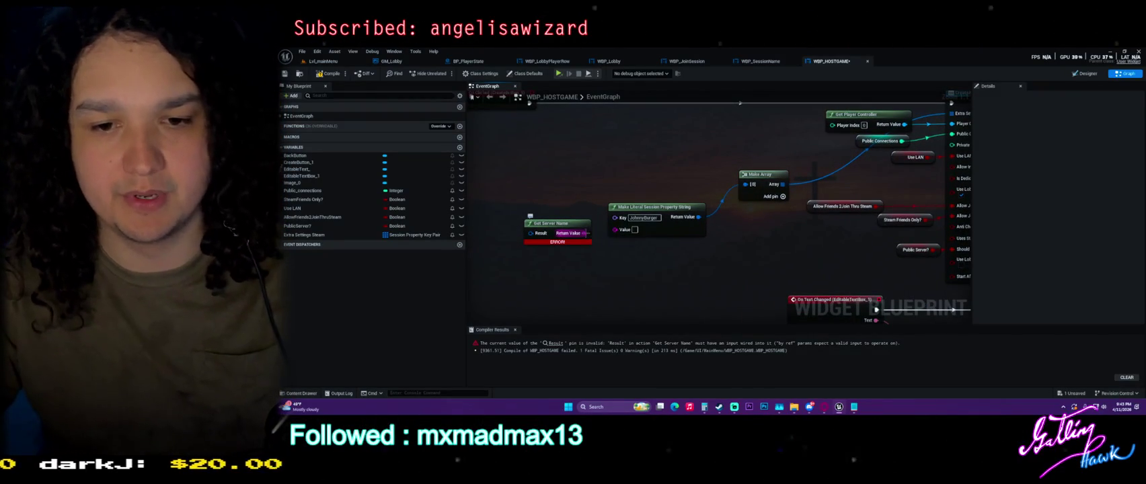
click(572, 225)
key(Delete)
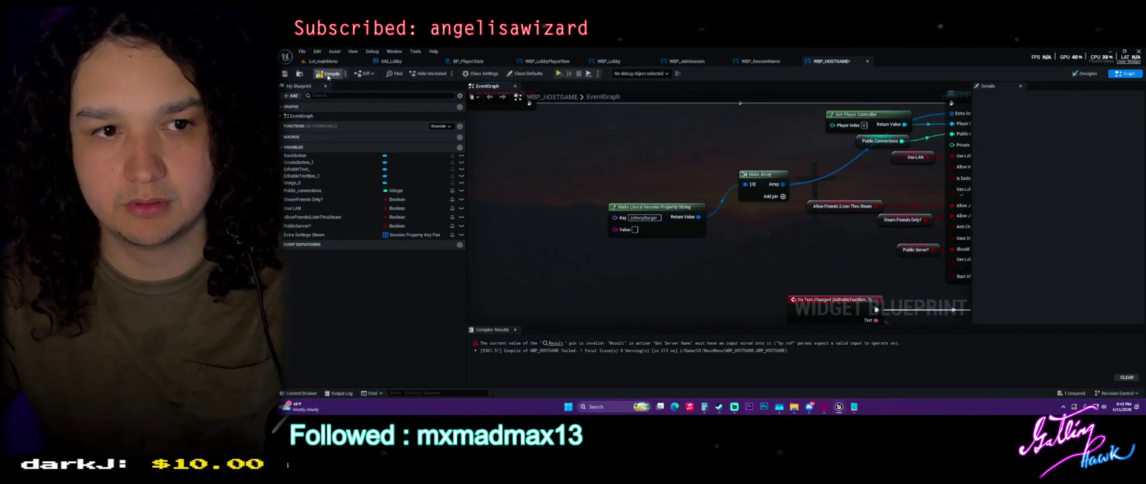
drag(680, 157, 569, 181)
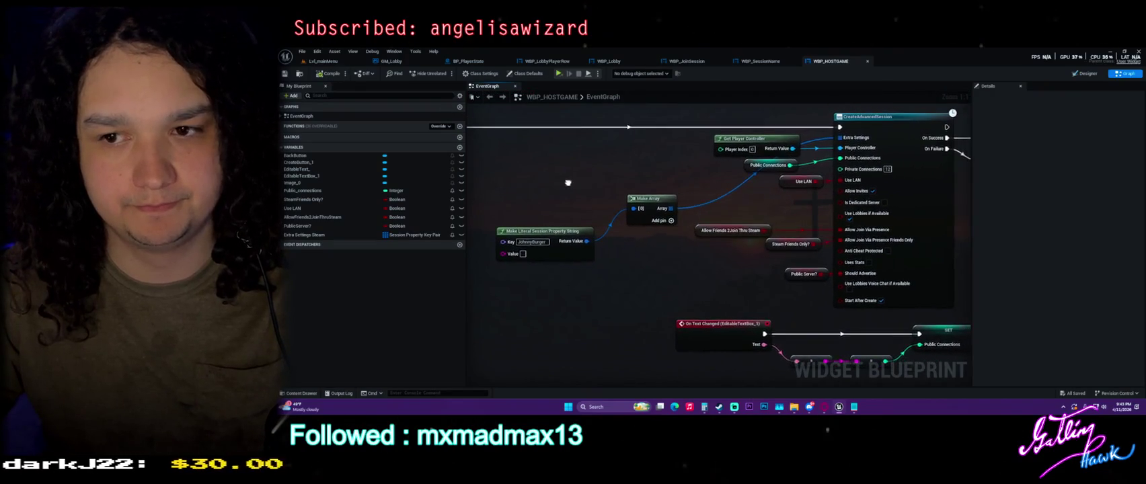
drag(971, 107, 1070, 109)
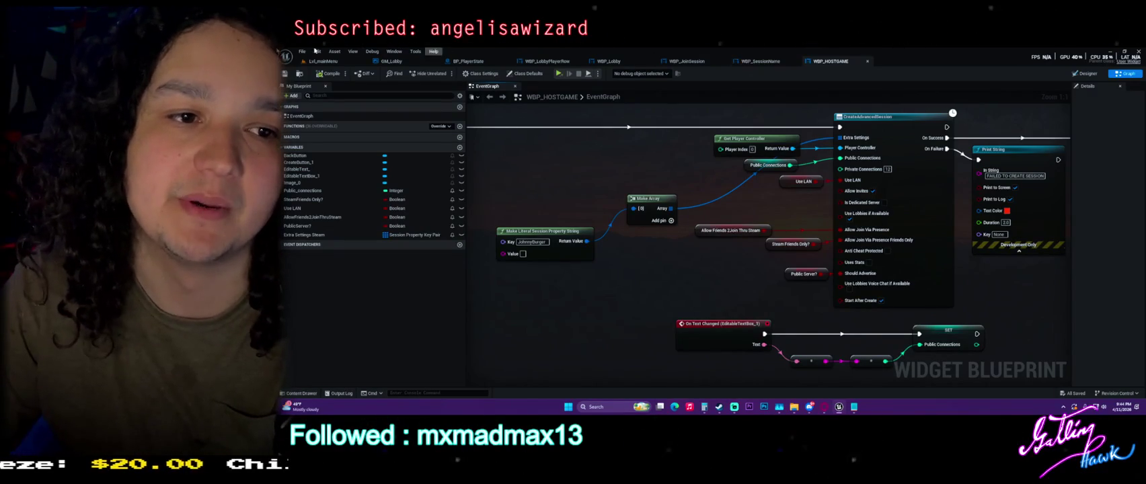
Shift the string property and Make Array nodes left, test a Value of 42, then clear it.
mouse_move(622, 173)
mouse_down()
mouse_move(655, 161)
mouse_move(518, 257)
mouse_up()
mouse_move(675, 191)
mouse_down()
mouse_move(632, 176)
mouse_move(640, 190)
mouse_up()
click(645, 235)
drag(646, 236, 691, 233)
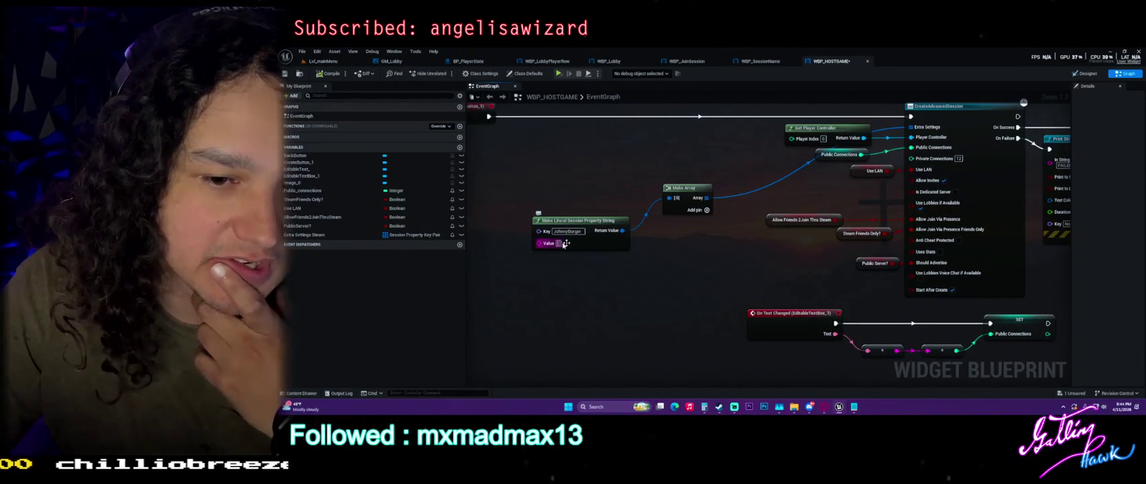
text(2)
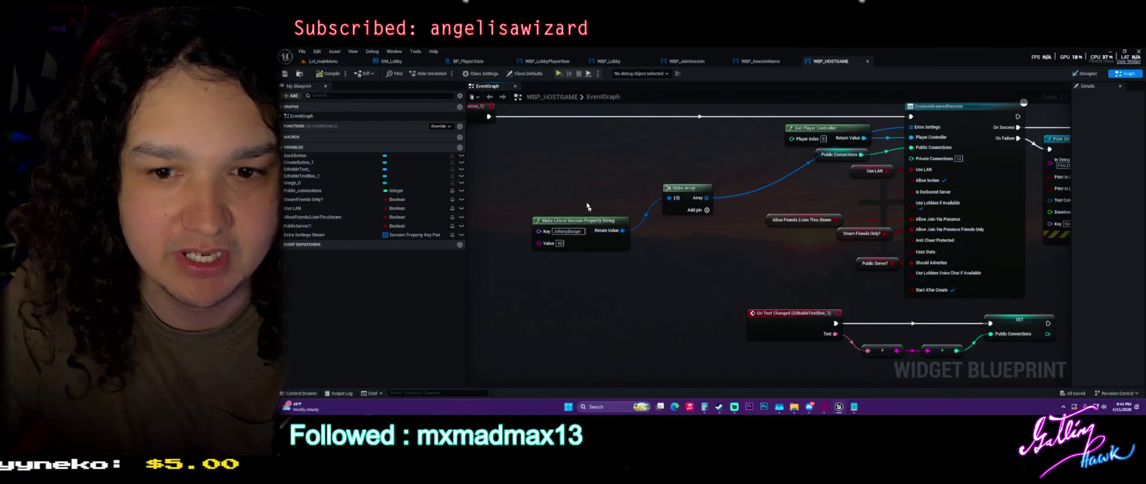
drag(573, 187, 758, 258)
click(559, 243)
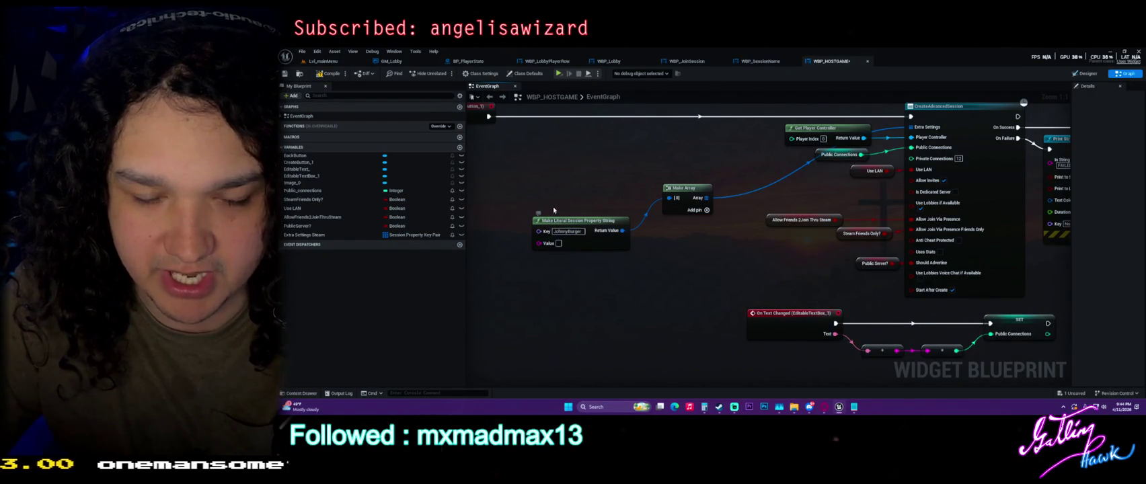
drag(555, 208, 633, 198)
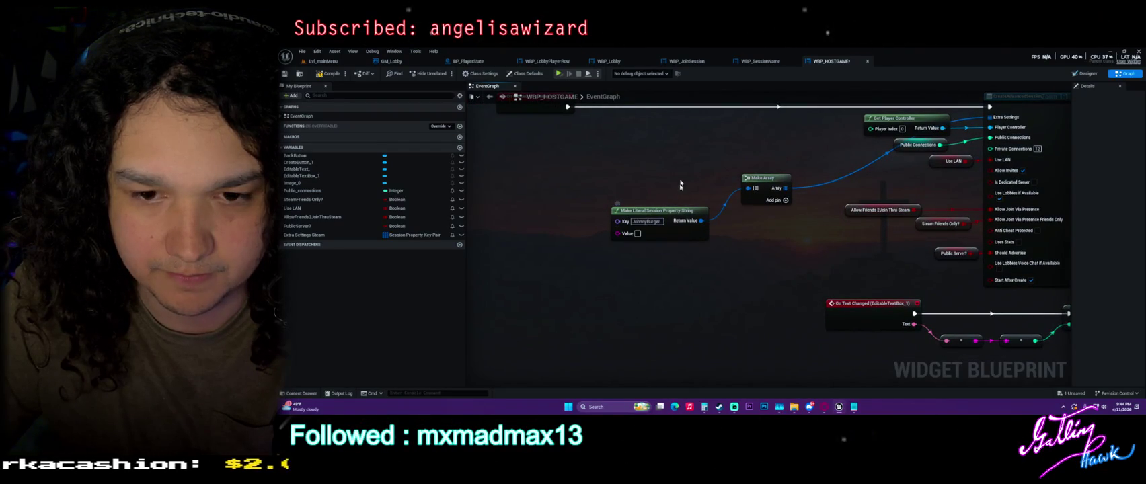
Add a Get Server Name node and browse the 'steam' actions without adding one.
right_click(562, 206)
text(ser)
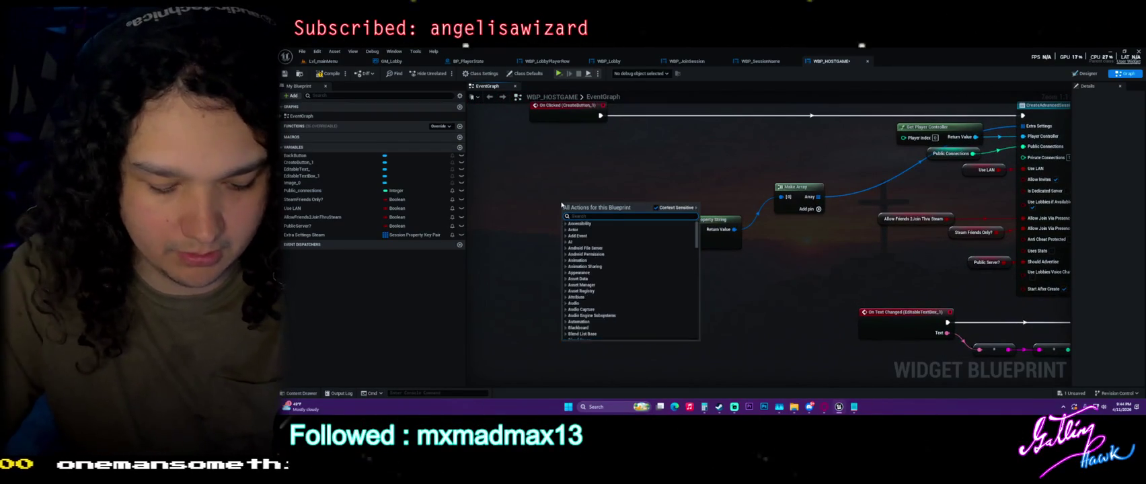
text(ver name)
click(611, 235)
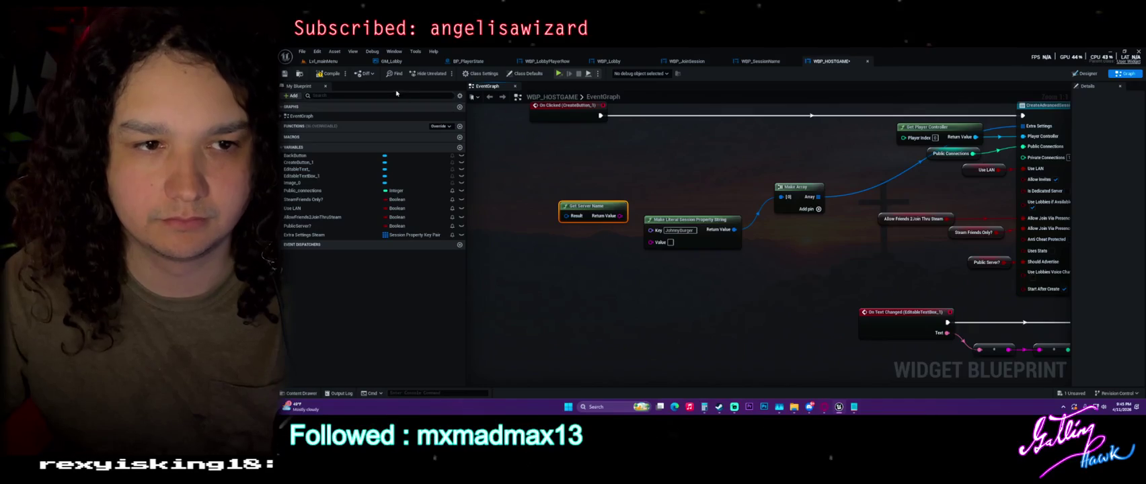
right_click(612, 160)
text(steam)
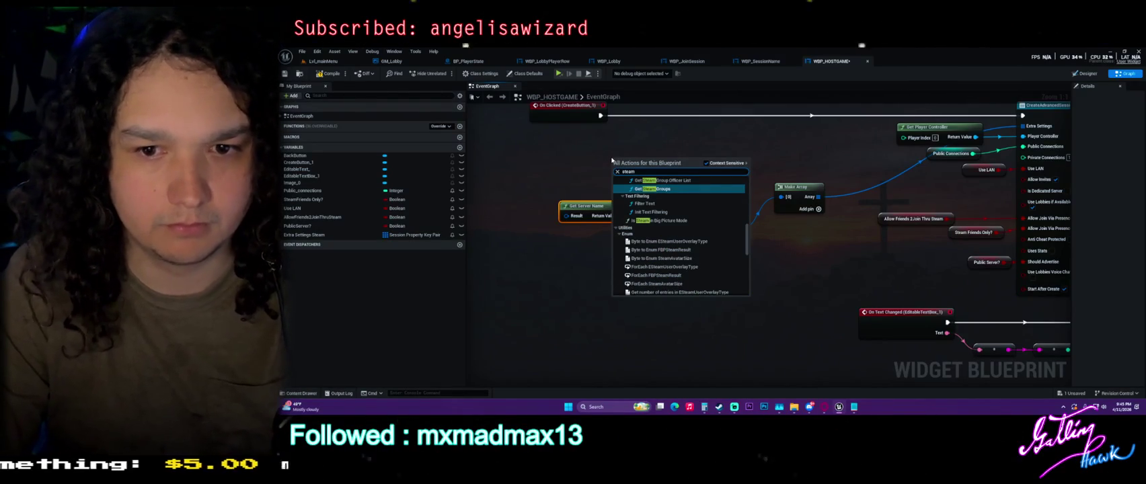
scroll(706, 201, up, 3)
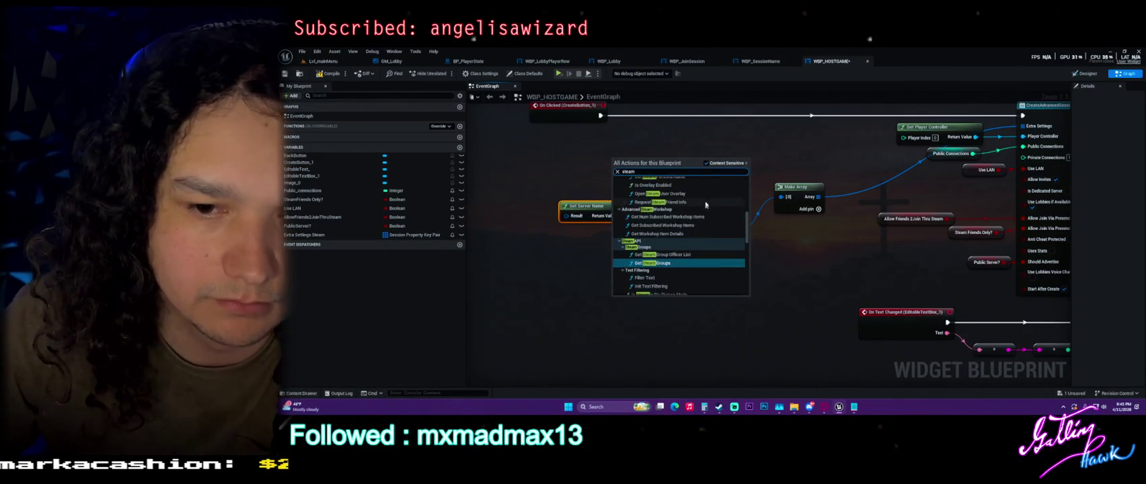
scroll(706, 202, up, 2)
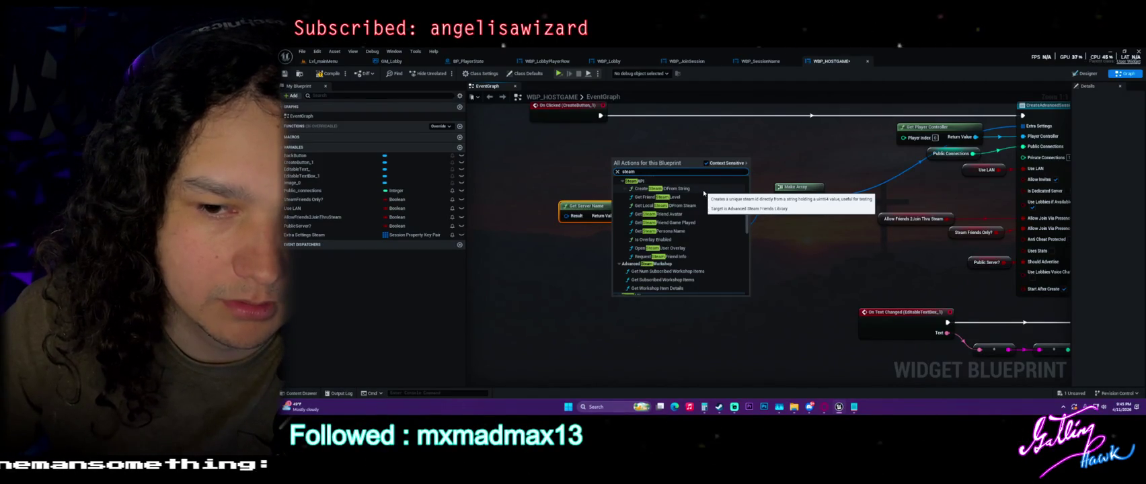
scroll(704, 195, up, 1)
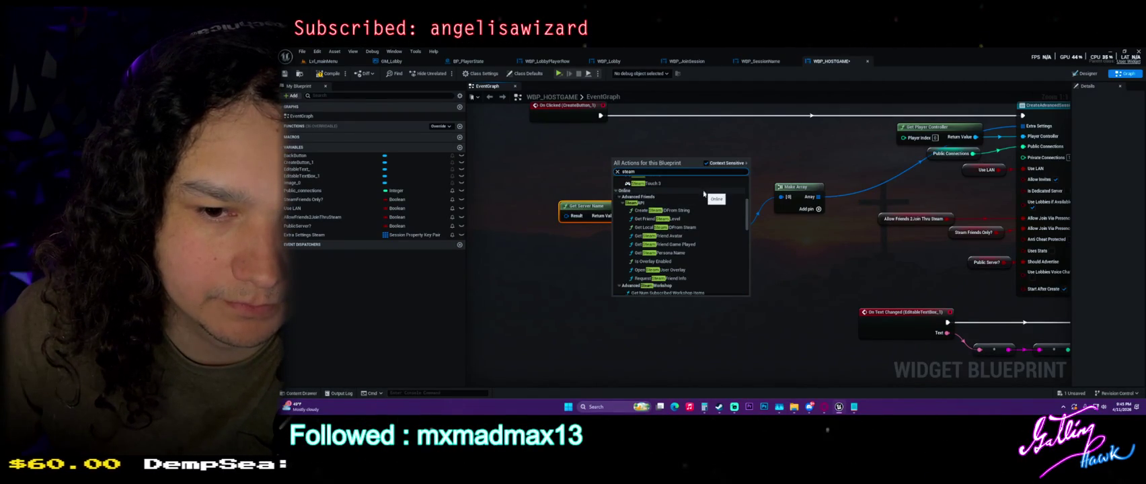
scroll(699, 207, up, 3)
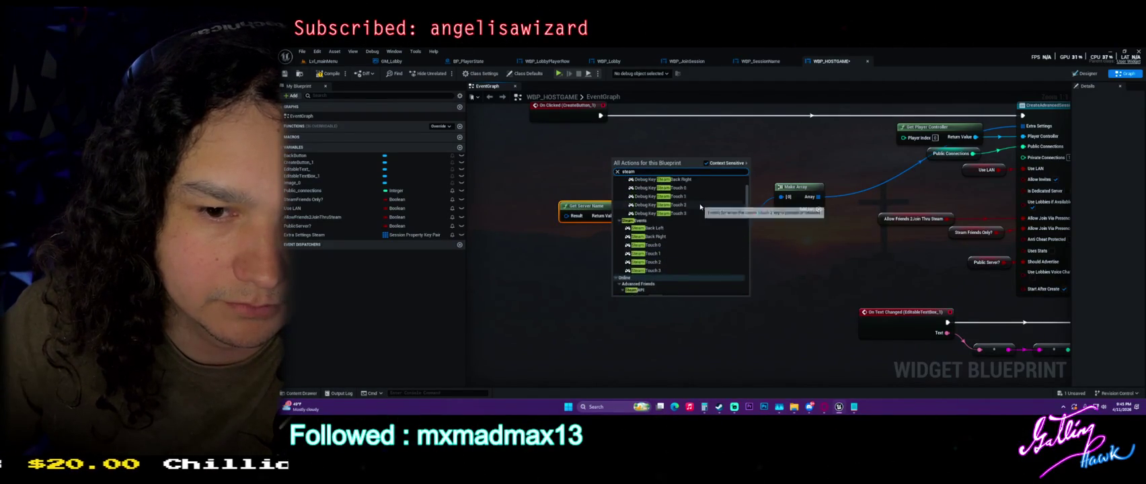
scroll(696, 205, down, 4)
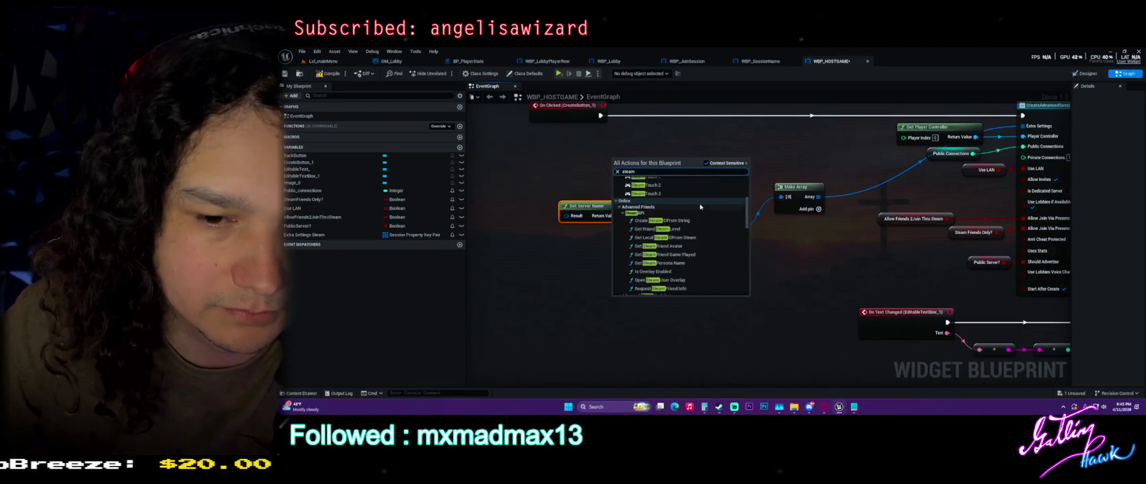
right_click(540, 256)
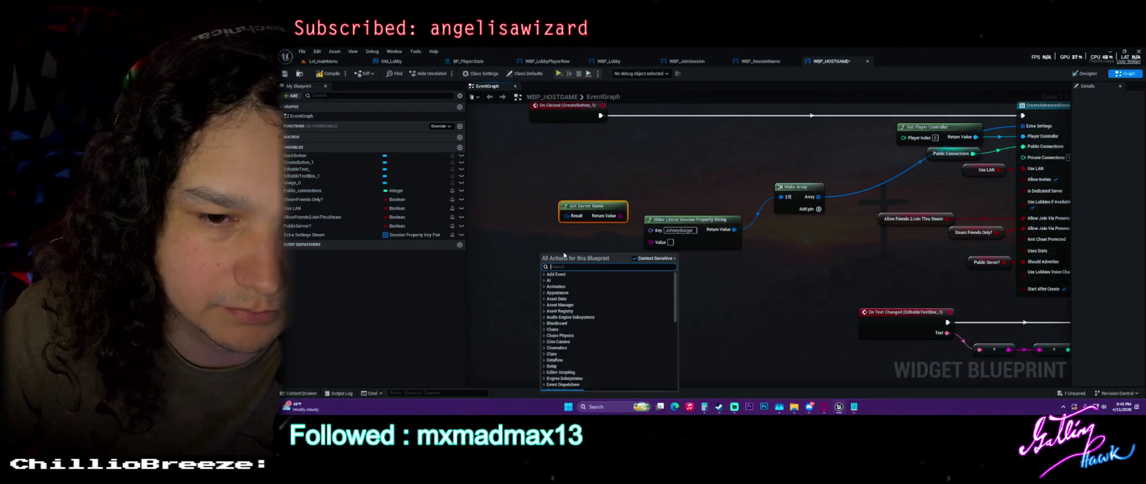
click(826, 360)
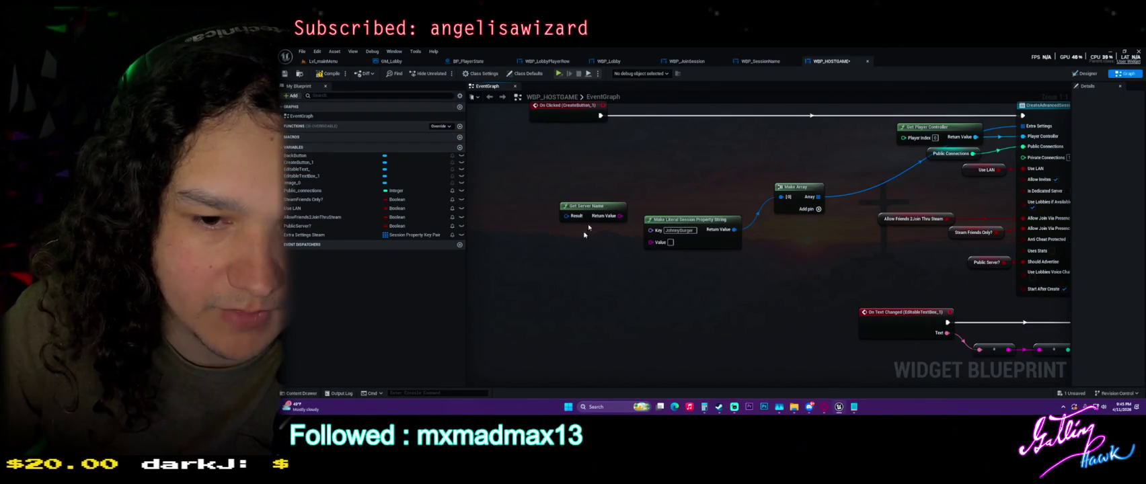
drag(596, 209, 578, 192)
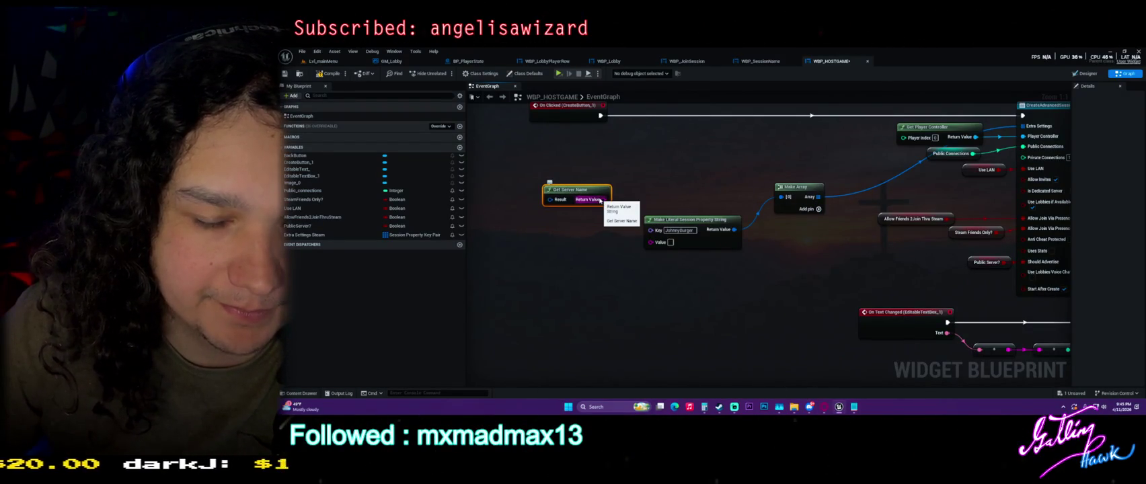
Set the property string's Value to 'ServerName' and delete the Get Server Name node.
right_click(554, 248)
text(servern)
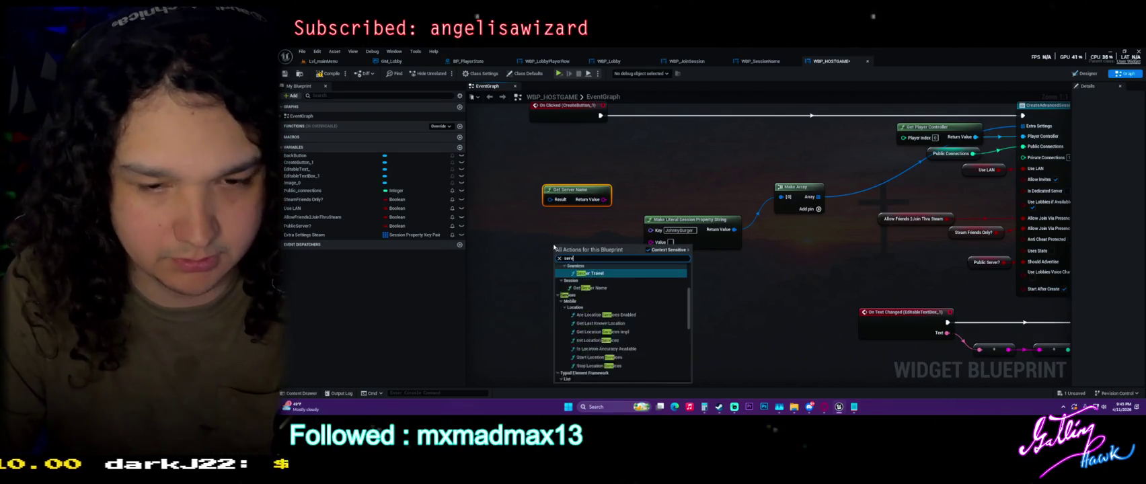
key(BackSpace)
text(name)
click(571, 233)
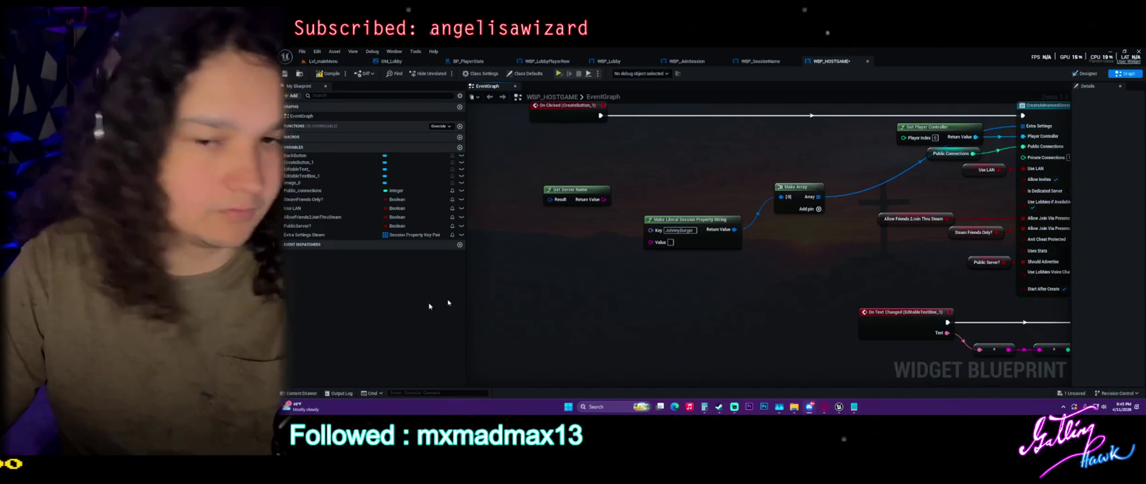
click(670, 242)
text(ServerName)
key(Return)
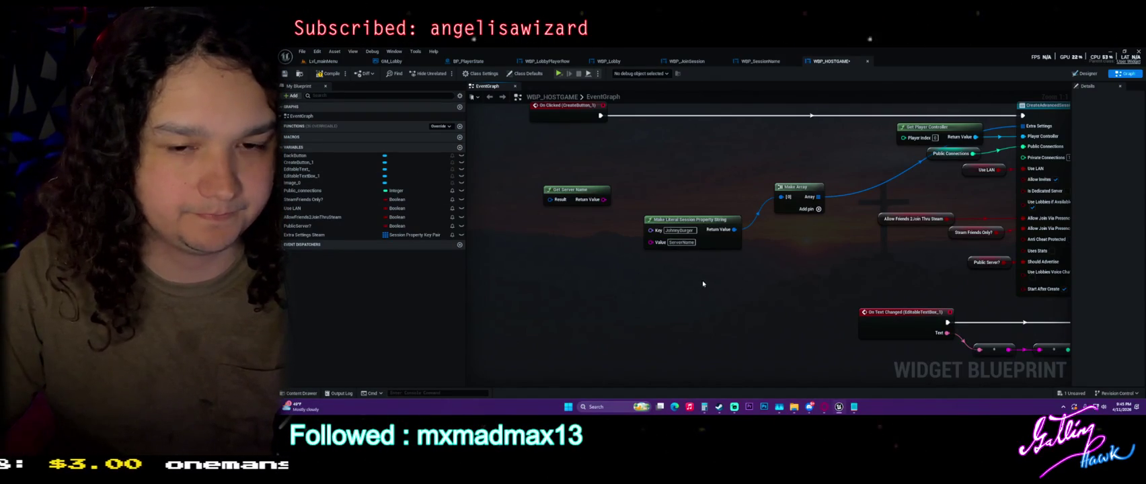
click(577, 190)
key(Delete)
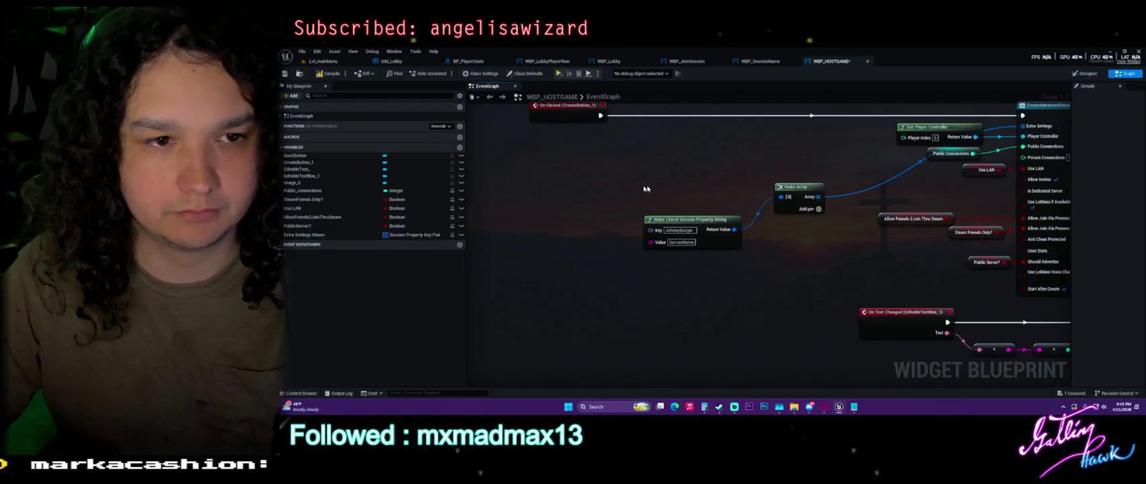
drag(559, 246, 624, 241)
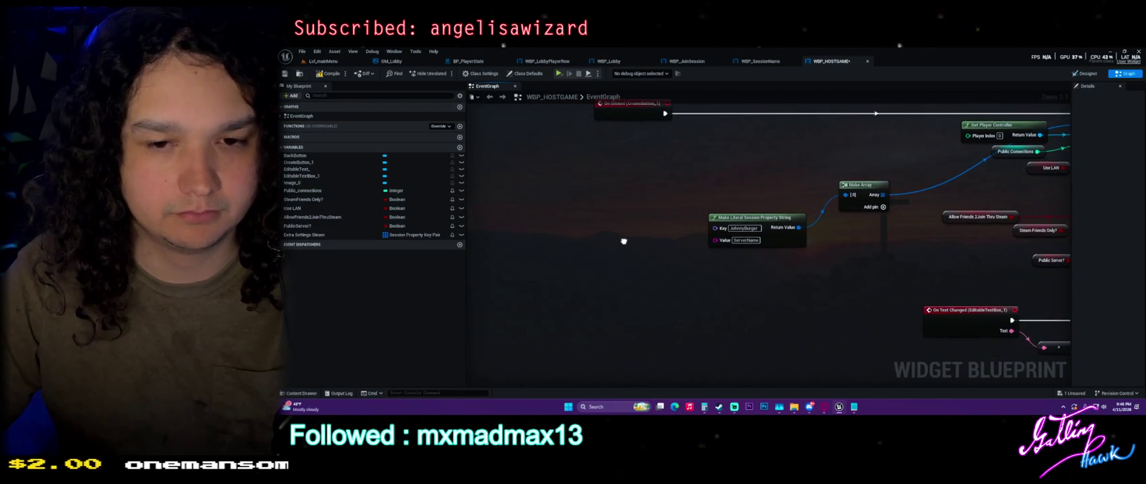
Add a Get Server Name node and try a Set Name node from it, deleting it again.
right_click(557, 214)
text(get s)
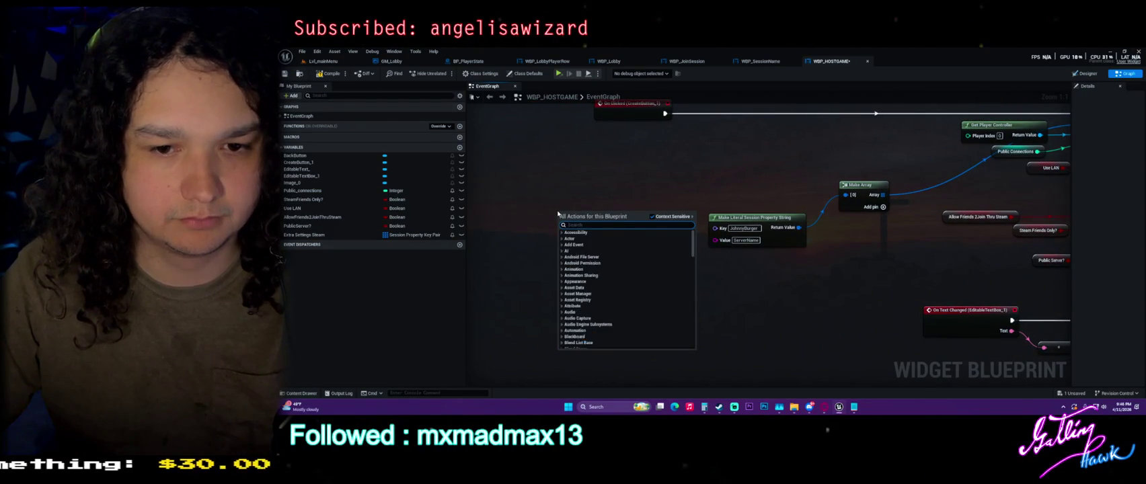
text(erver)
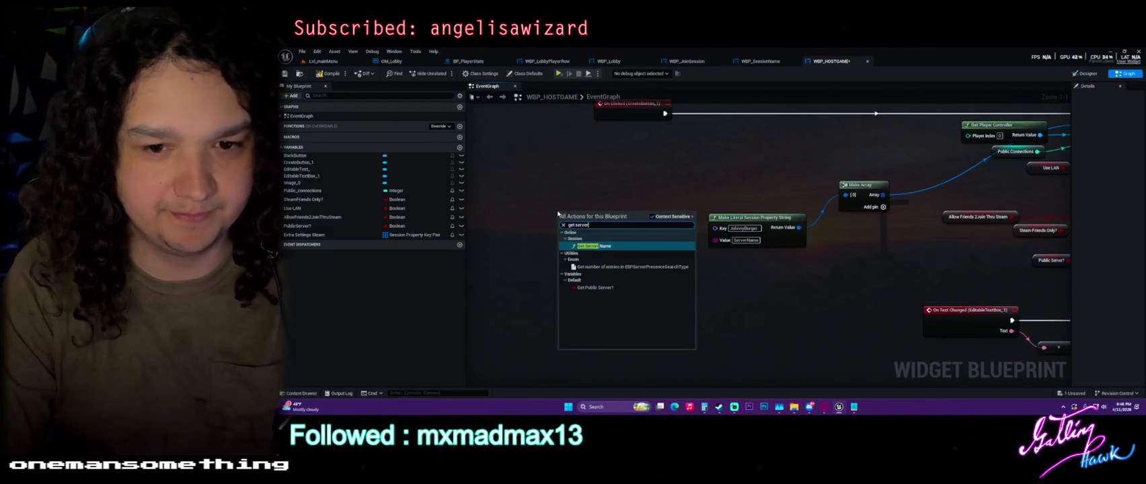
key(Return)
drag(617, 224, 637, 259)
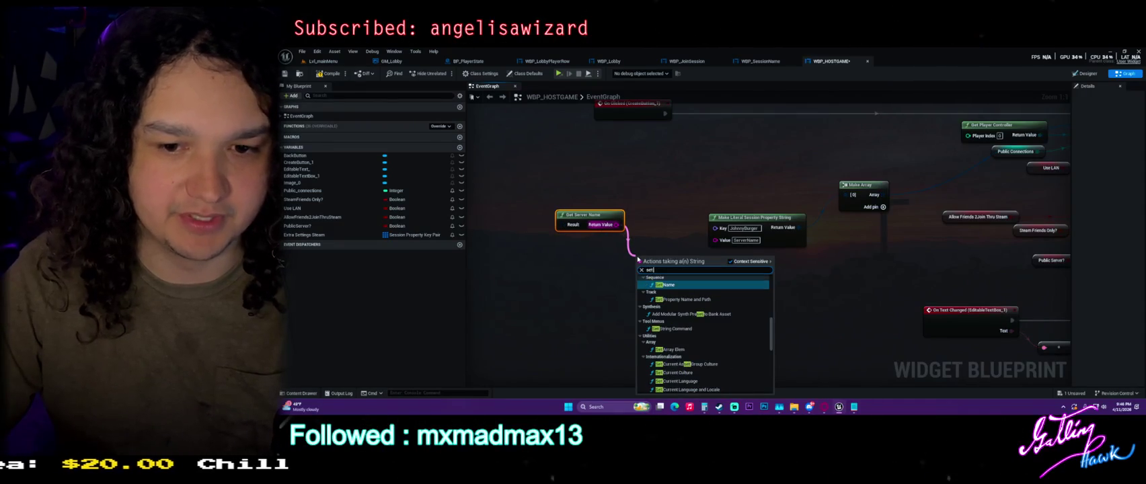
click(629, 177)
right_click(588, 181)
click(606, 171)
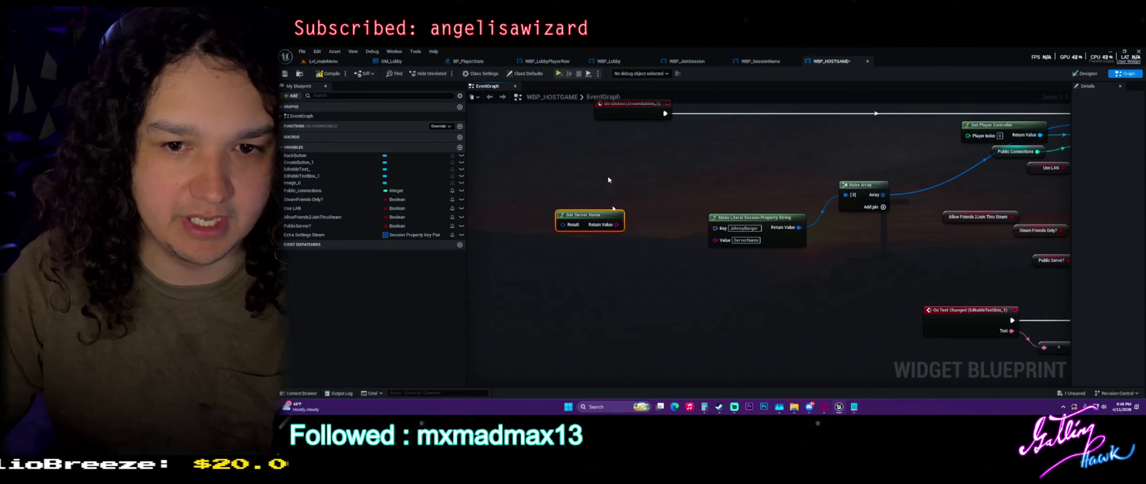
drag(618, 224, 643, 273)
text(set)
key(Return)
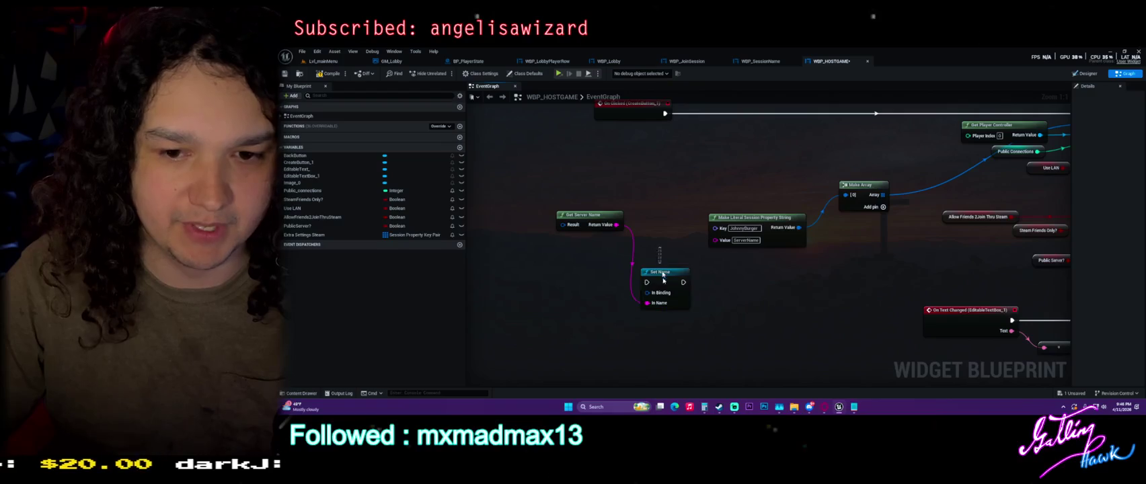
key(Delete)
Feed the server name output into a new Print String node.
mouse_move(616, 225)
mouse_down()
mouse_move(663, 253)
mouse_move(643, 194)
mouse_move(733, 128)
mouse_move(656, 177)
mouse_move(538, 189)
mouse_move(1007, 304)
mouse_move(882, 294)
mouse_move(972, 115)
mouse_move(800, 222)
mouse_move(975, 283)
mouse_move(756, 236)
mouse_move(725, 246)
mouse_up()
key(Escape)
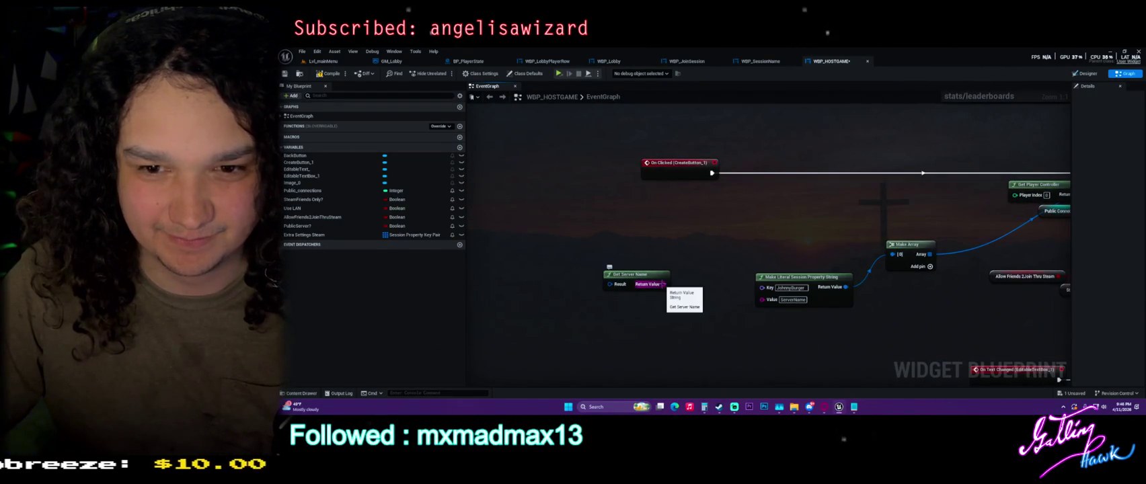
mouse_move(663, 284)
mouse_down()
mouse_move(697, 283)
mouse_move(697, 139)
mouse_up()
key(Escape)
mouse_move(663, 284)
mouse_down()
mouse_move(671, 288)
mouse_move(718, 202)
mouse_up()
text(print)
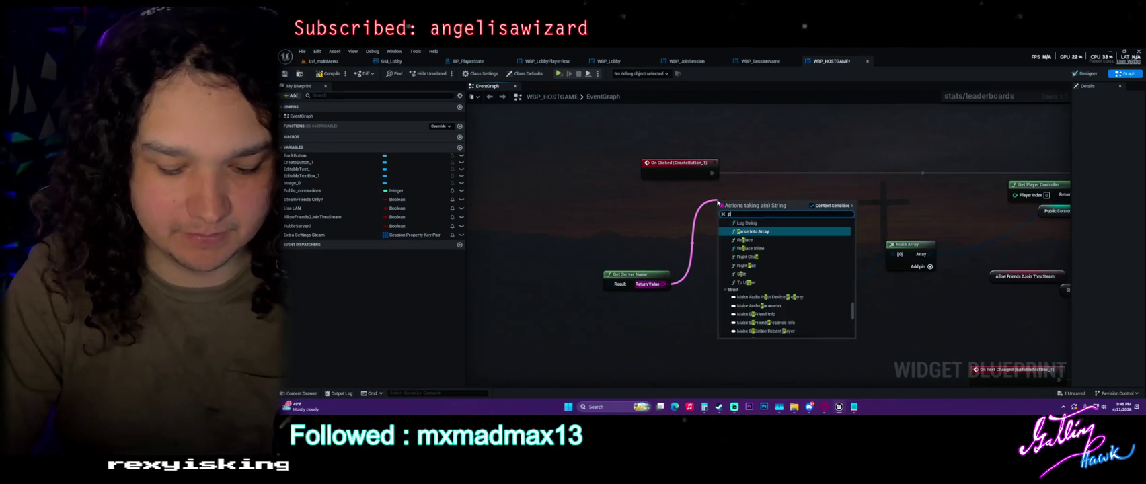
click(721, 219)
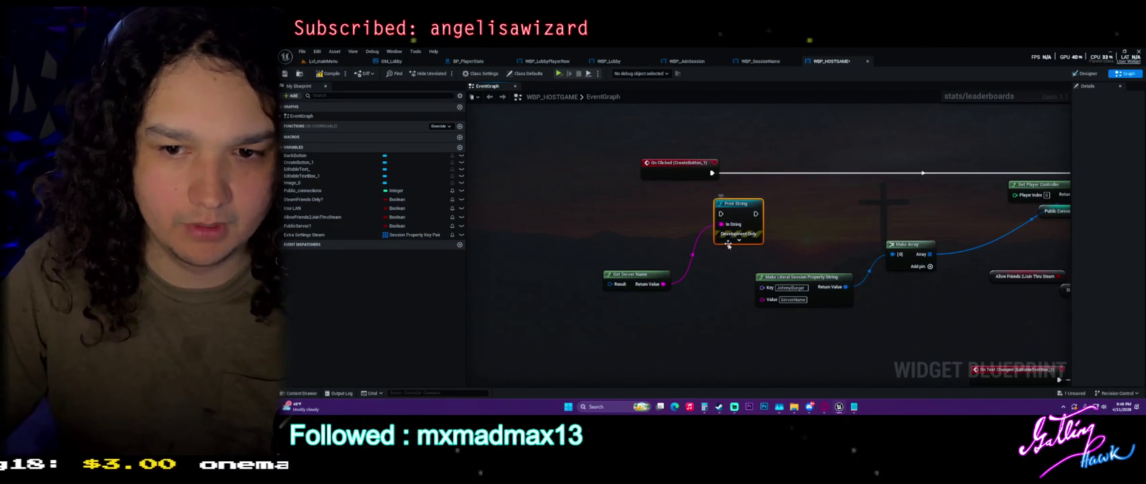
Compile and save WBP_HOSTGAME, then switch to the WBP_SessionName graph.
mouse_move(726, 230)
mouse_down()
mouse_move(984, 259)
mouse_move(821, 174)
mouse_up()
key(F7)
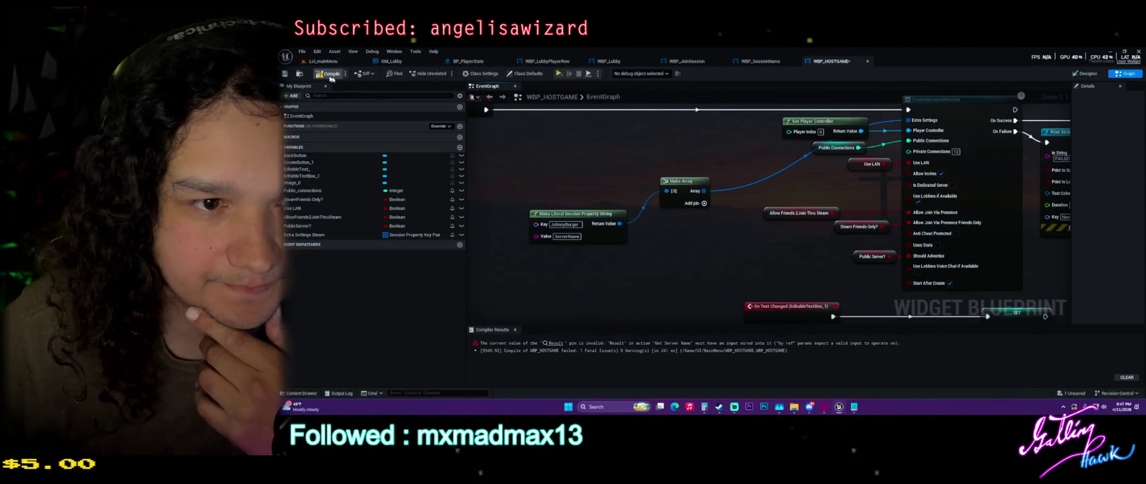
key(ctrl+s)
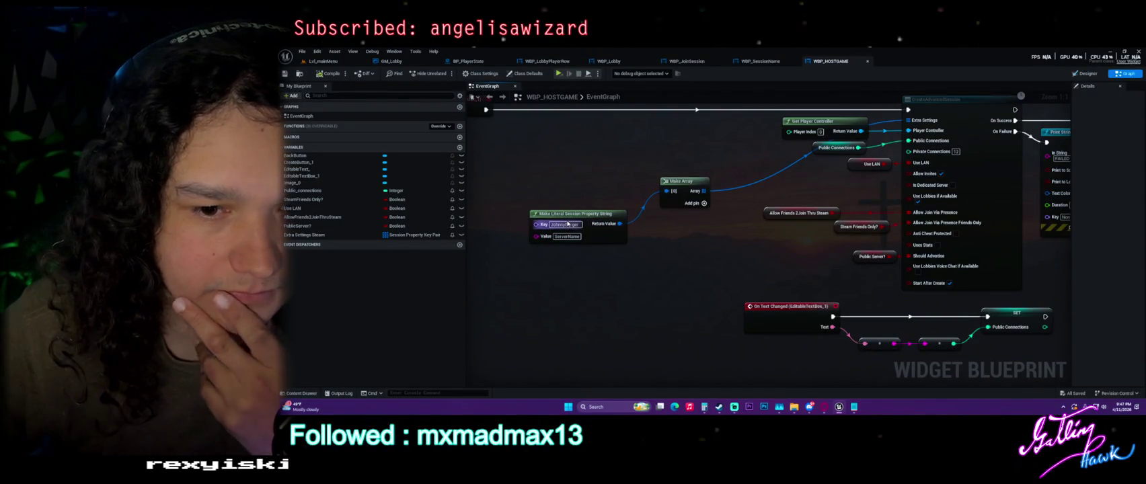
click(568, 225)
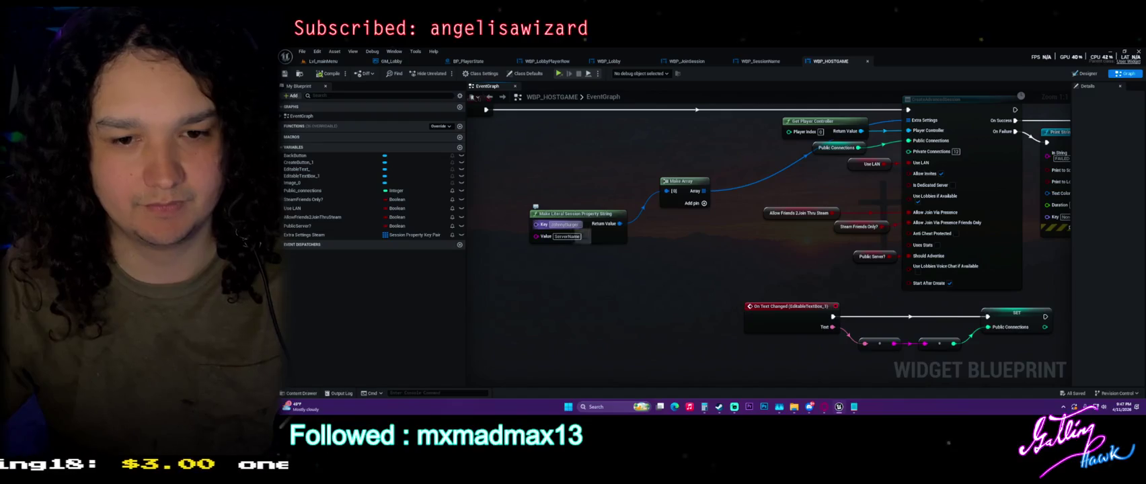
click(759, 61)
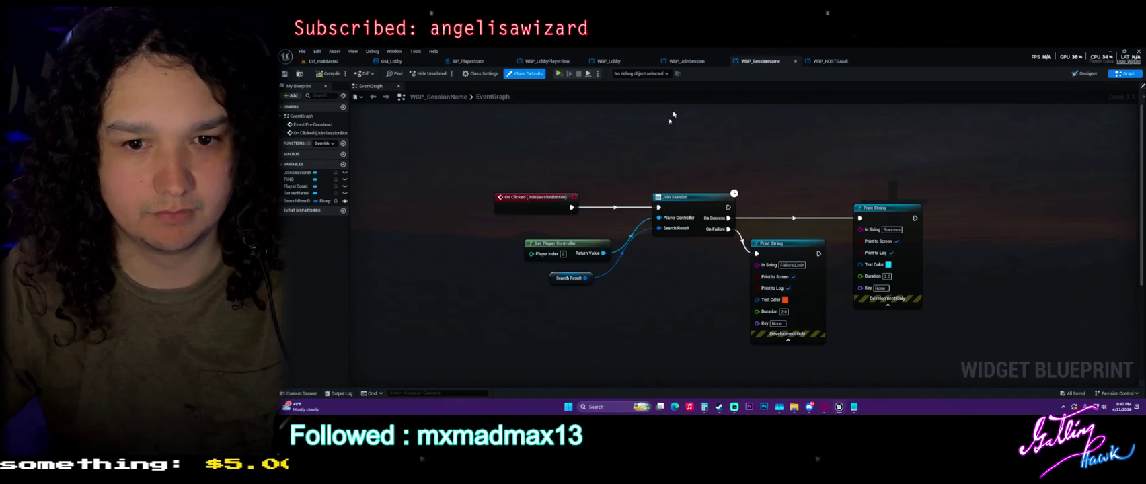
click(689, 61)
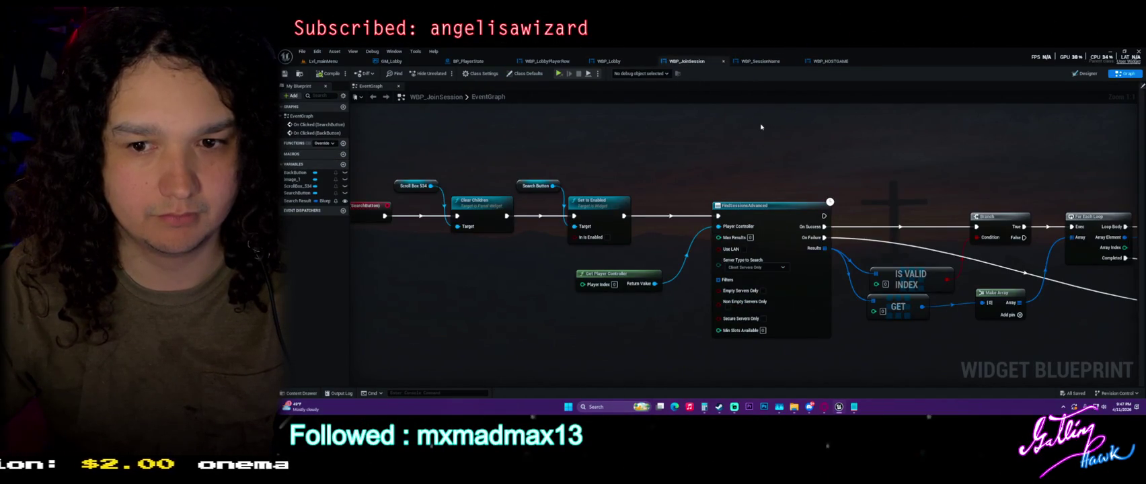
drag(764, 184, 880, 138)
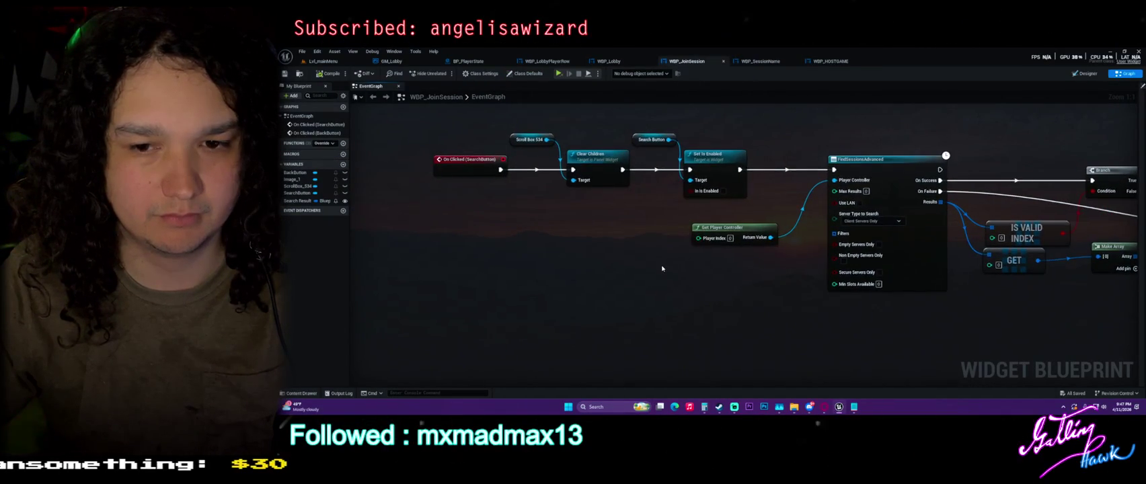
right_click(662, 130)
text(get key)
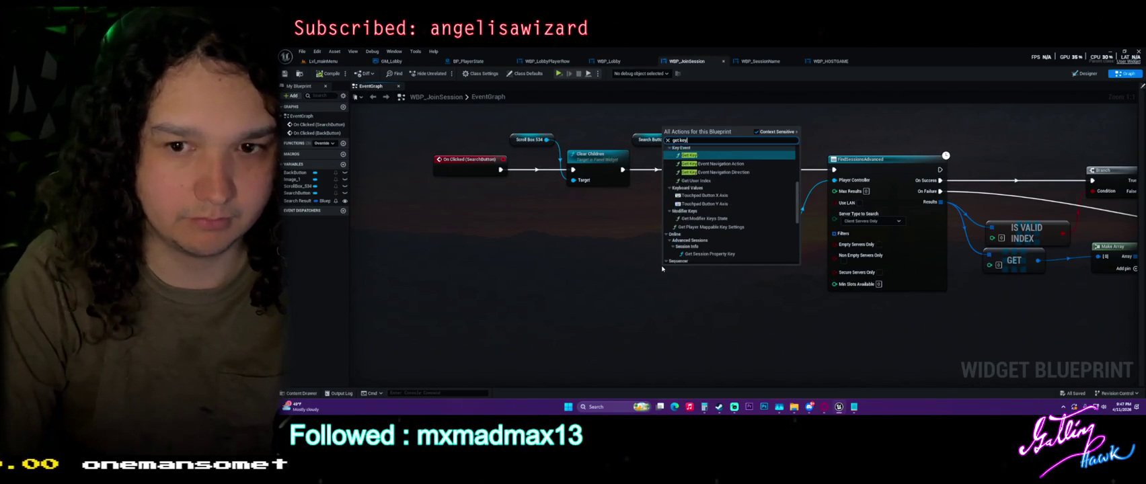
key(Return)
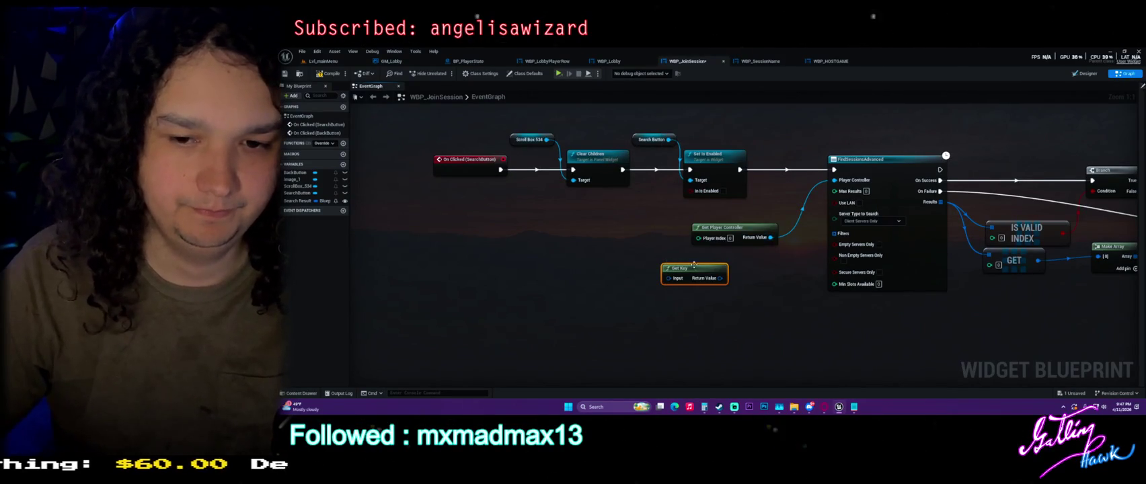
drag(666, 268, 591, 268)
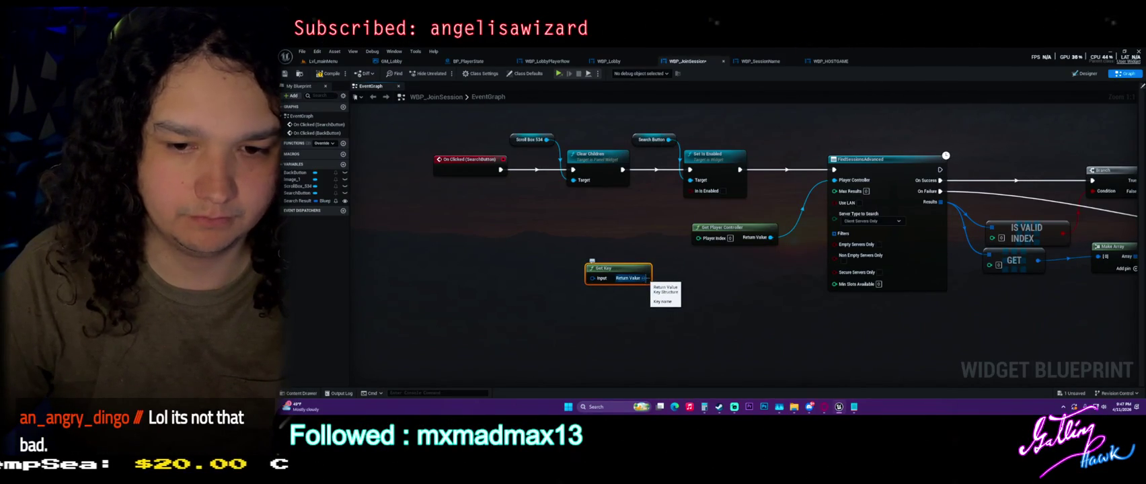
right_click(648, 279)
click(648, 278)
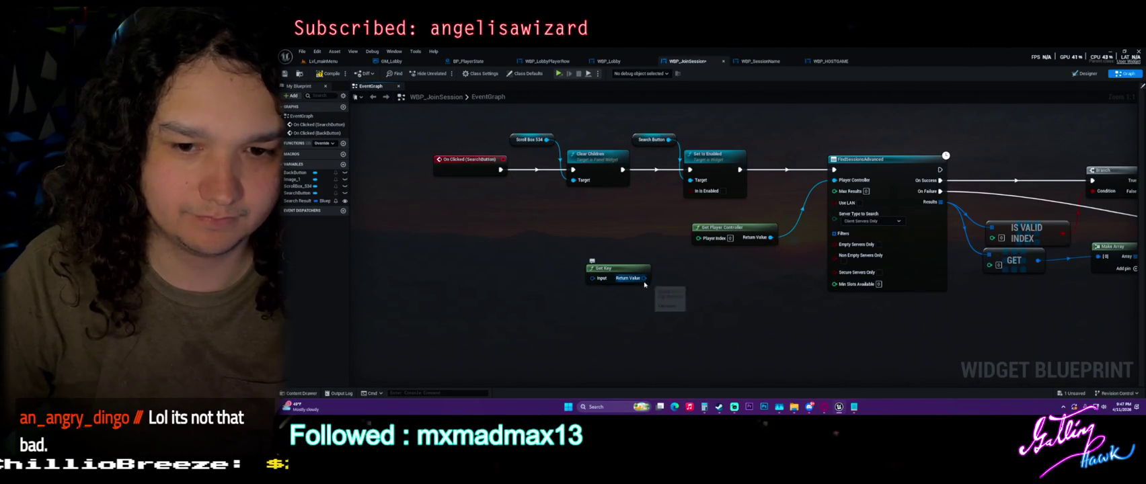
drag(646, 278, 855, 246)
drag(836, 240, 837, 242)
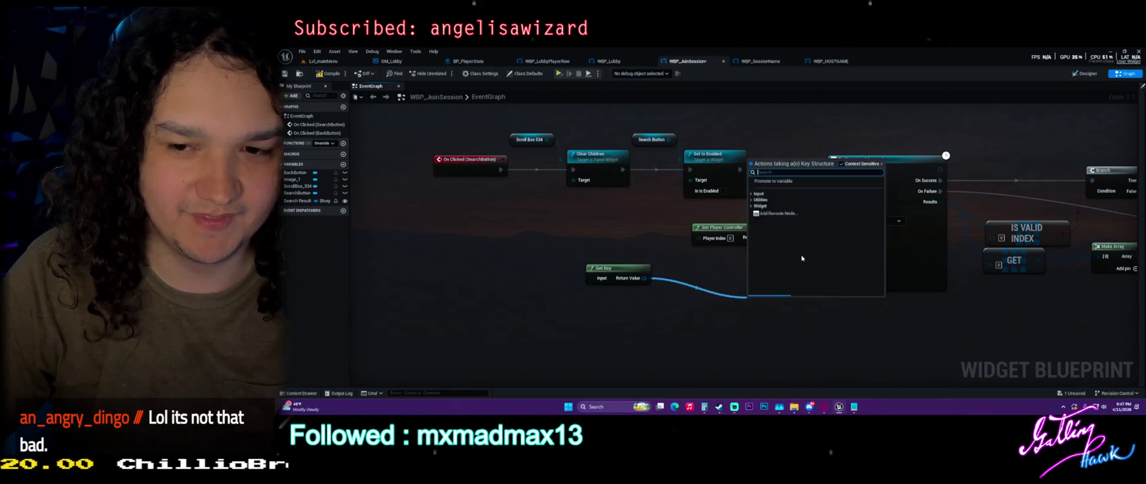
click(858, 285)
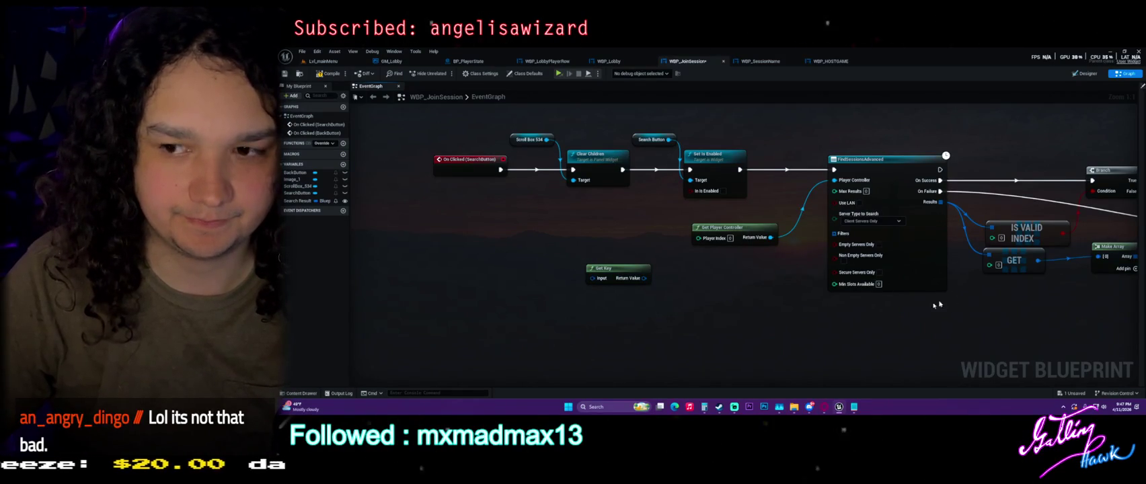
right_click(465, 281)
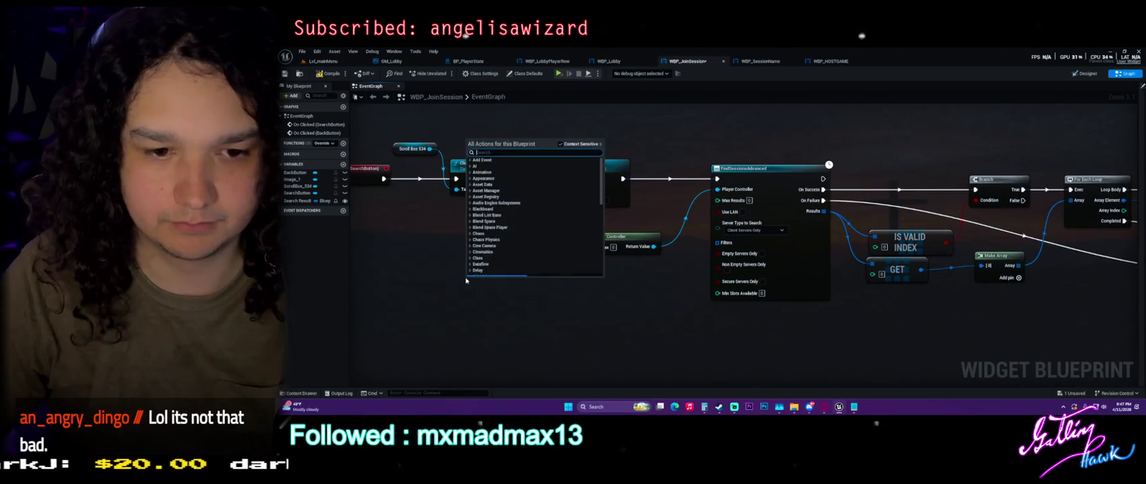
text(get)
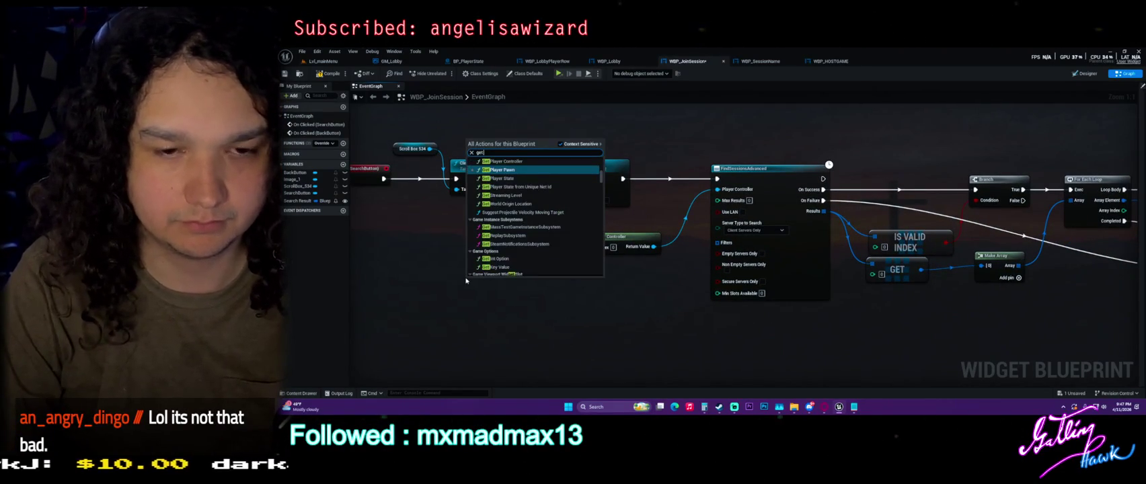
key(BackSpace)
key(BackSpace)
key(BackSpace)
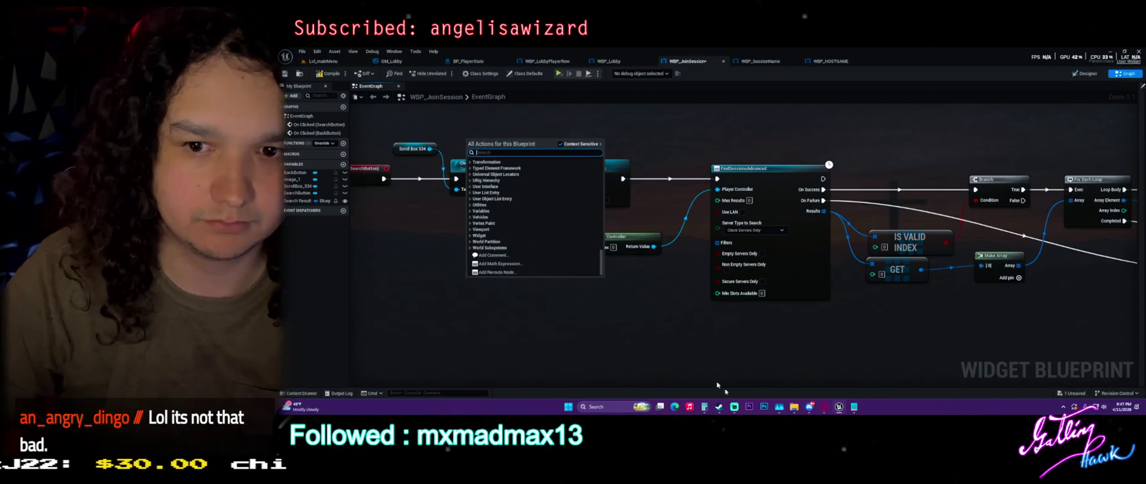
key(Escape)
drag(872, 354, 563, 268)
drag(550, 211, 647, 323)
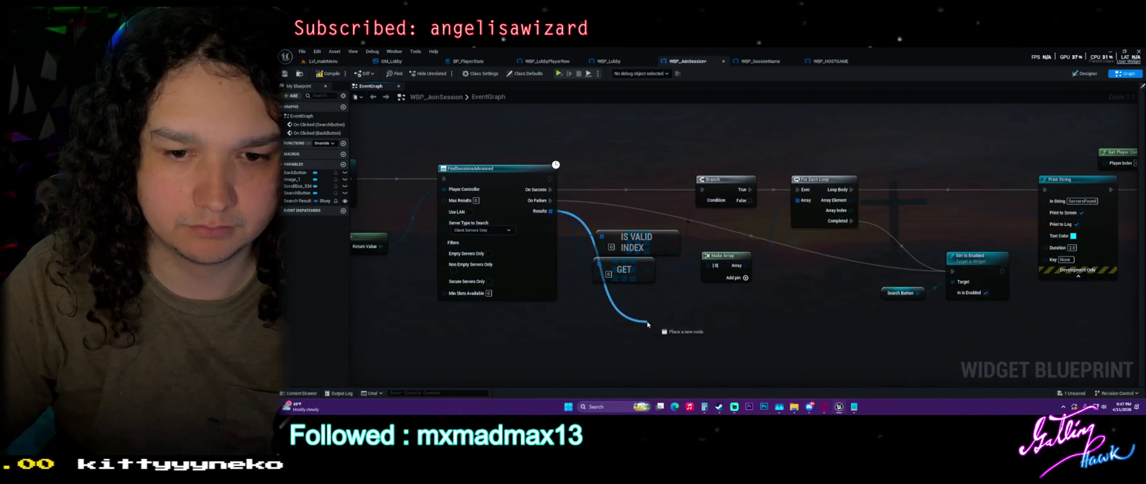
text(key)
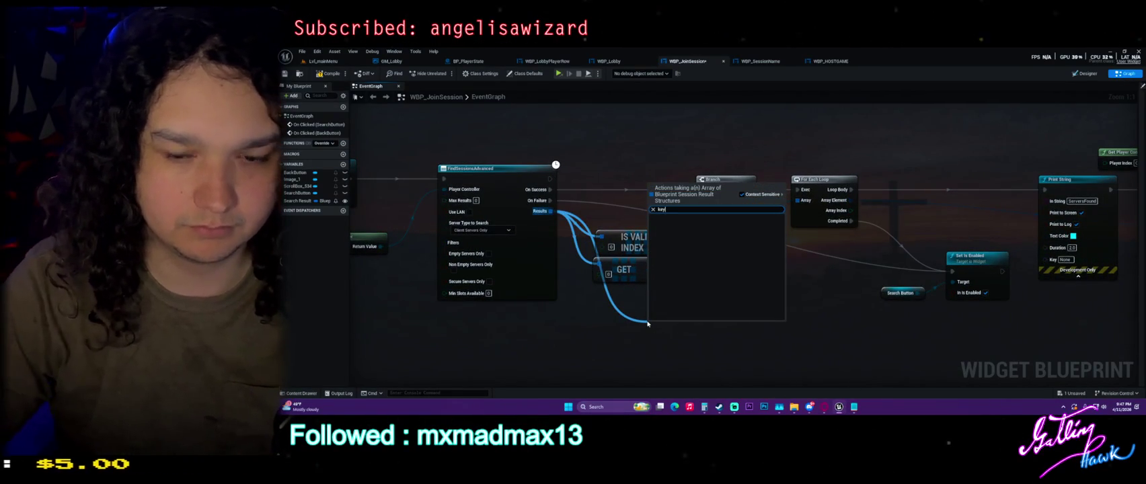
key(BackSpace)
key(BackSpace)
key(BackSpace)
text(array)
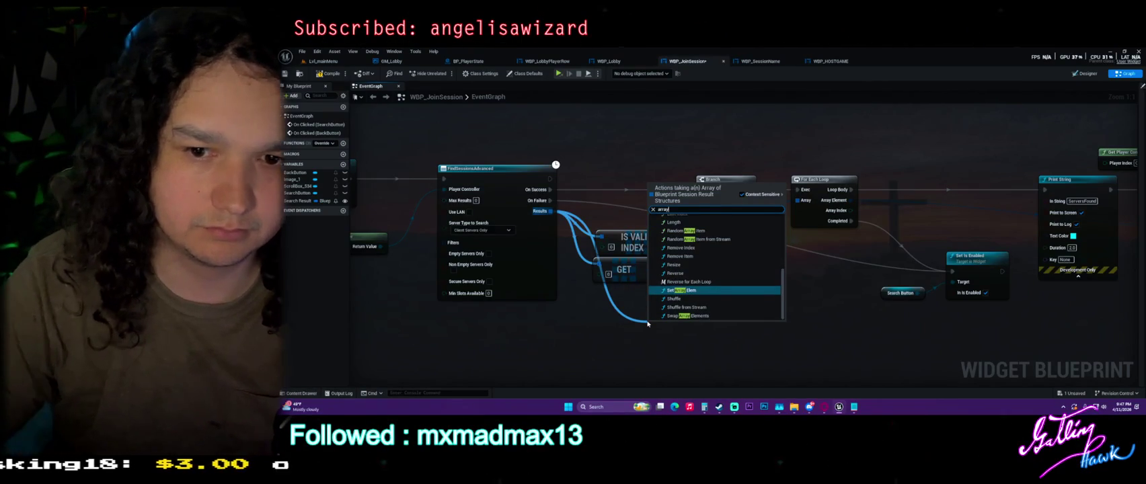
scroll(733, 265, up, 3)
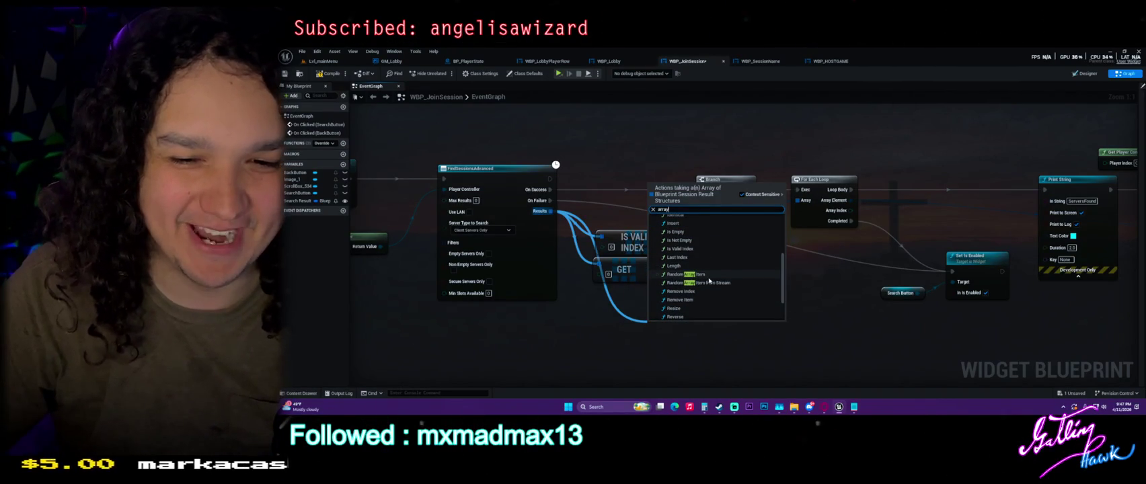
scroll(713, 272, up, 3)
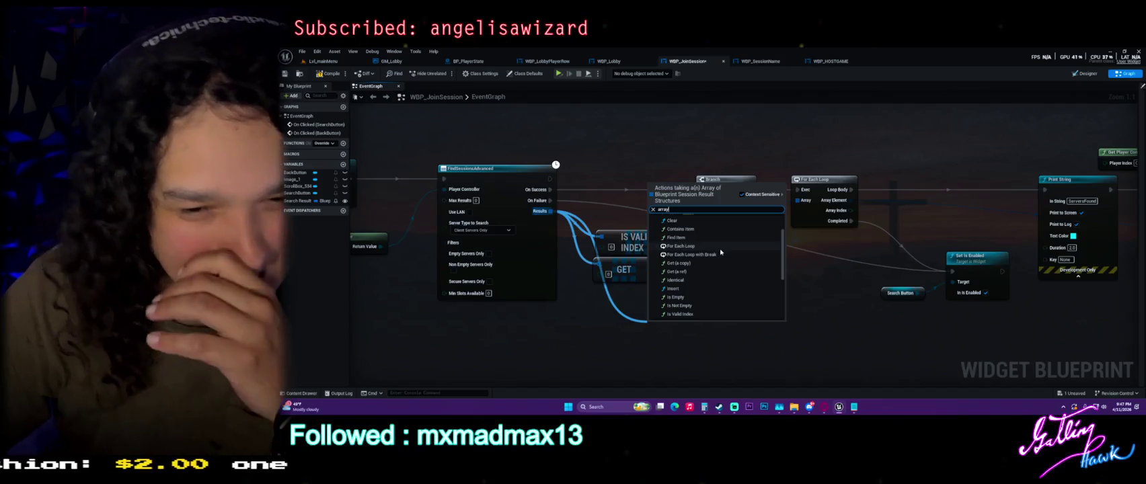
scroll(720, 252, up, 2)
scroll(721, 252, down, 5)
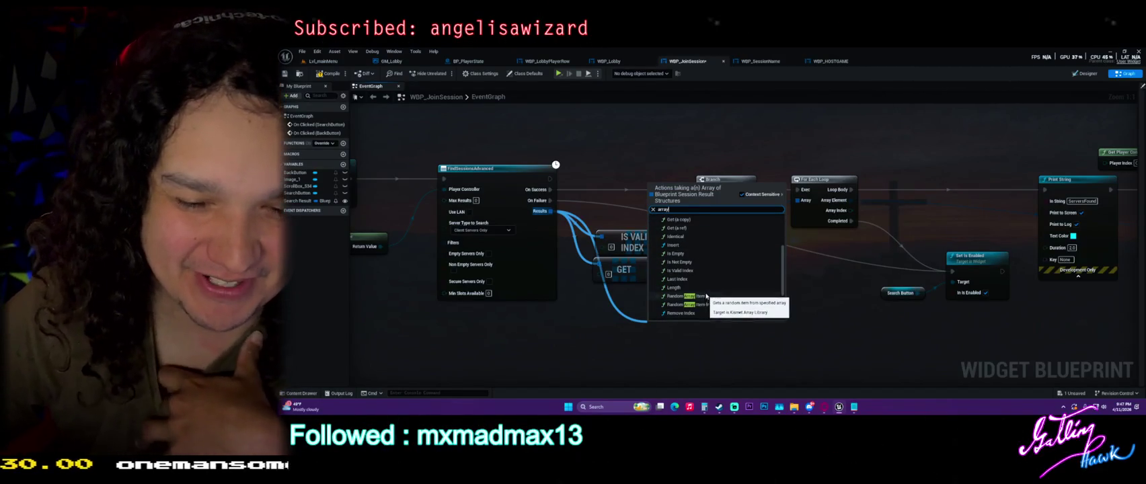
scroll(705, 298, down, 2)
scroll(710, 263, down, 2)
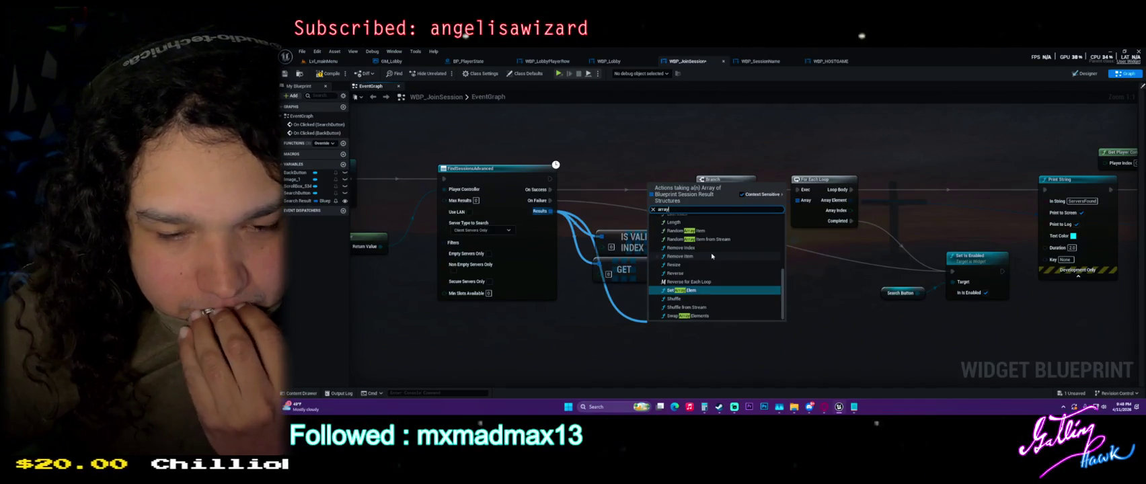
click(712, 256)
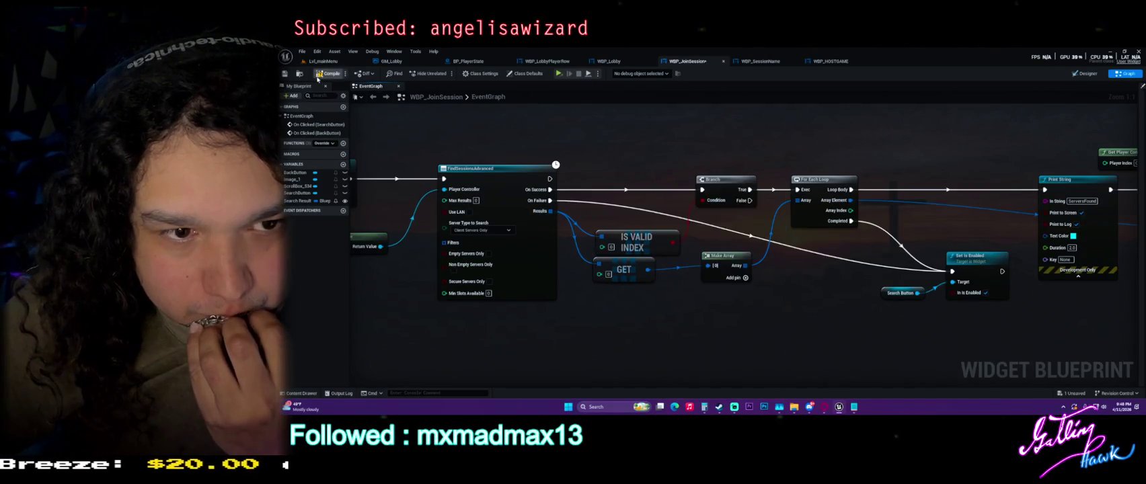
right_click(640, 338)
text(add sessio)
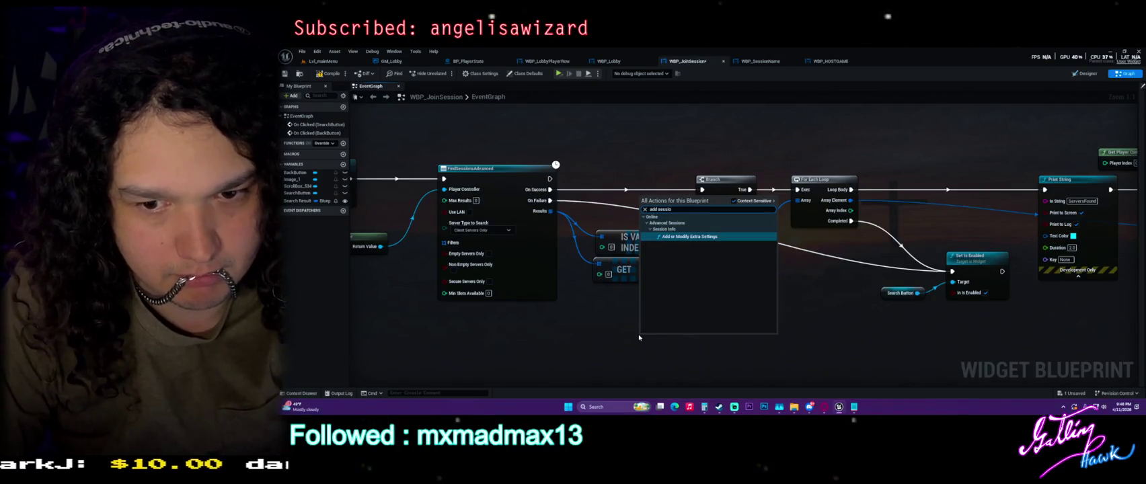
key(BackSpace)
key(BackSpace)
key(BackSpace)
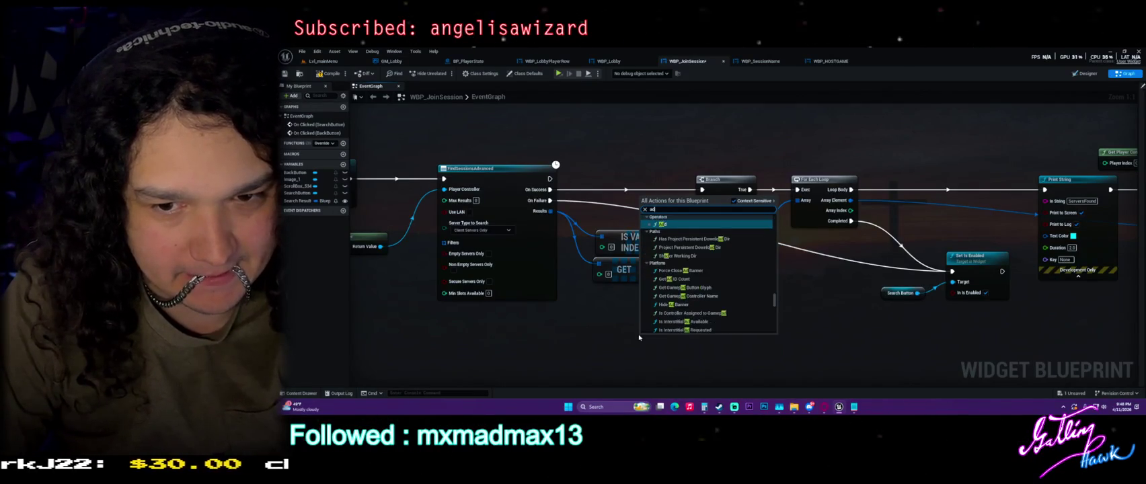
text(setting)
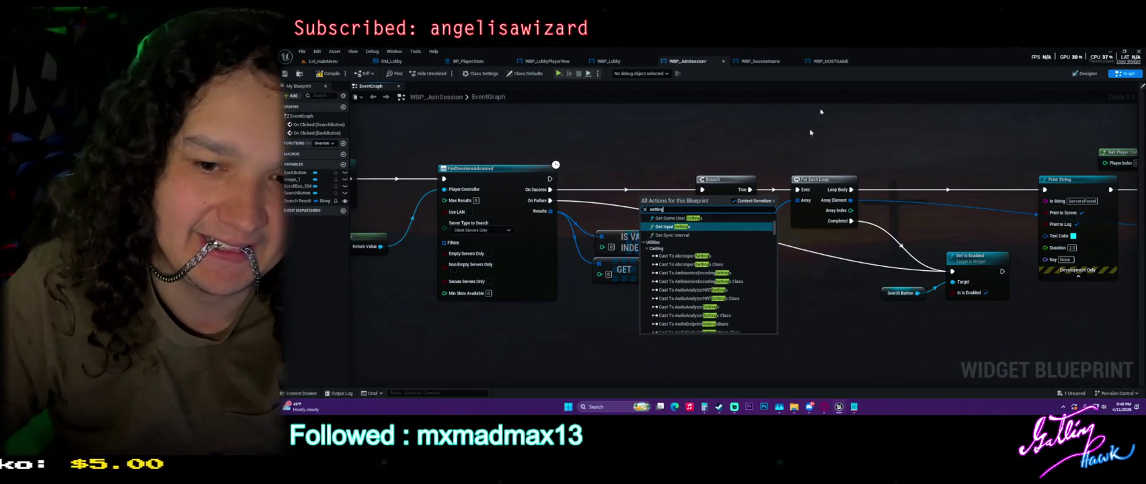
scroll(745, 237, down, 10)
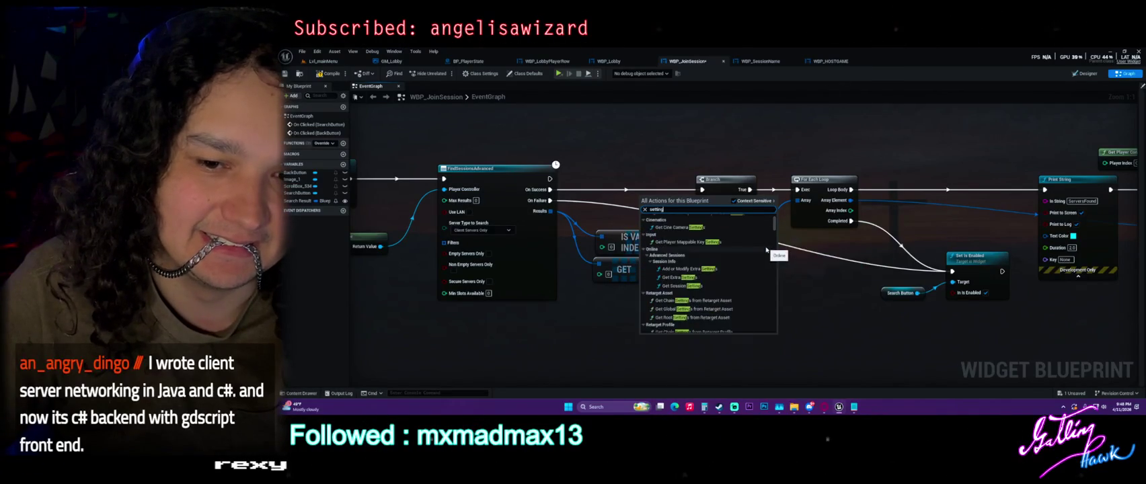
key(Escape)
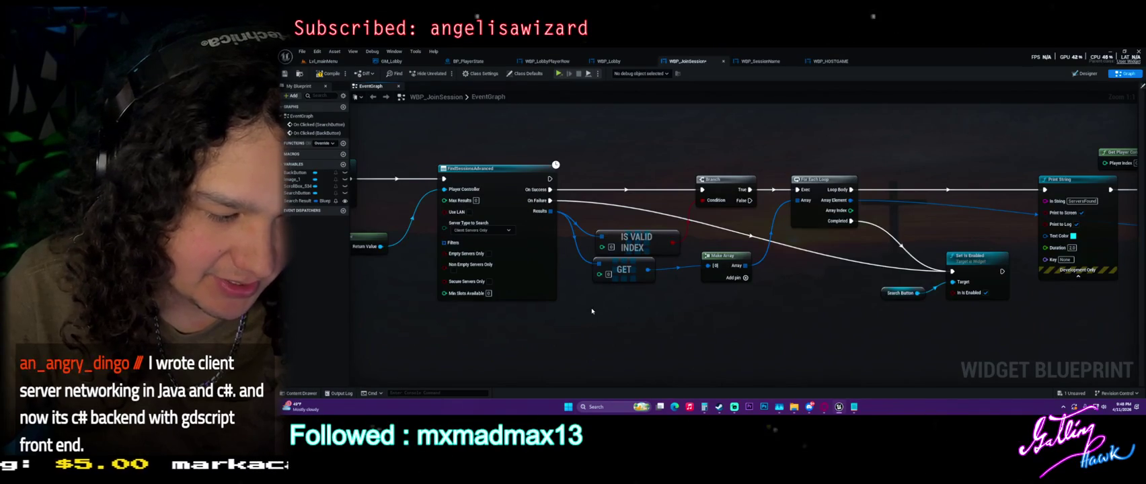
right_click(592, 311)
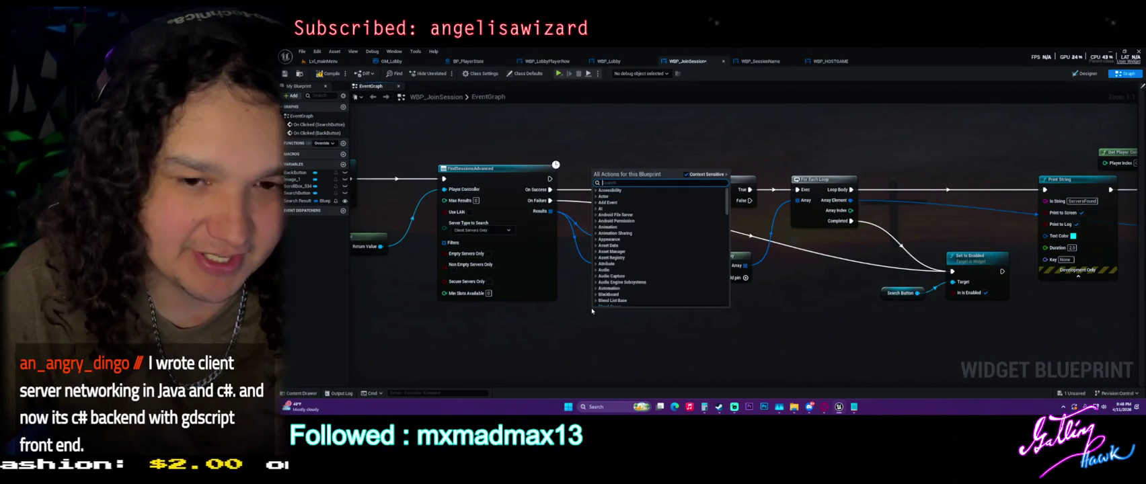
text(steam)
scroll(616, 204, up, 3)
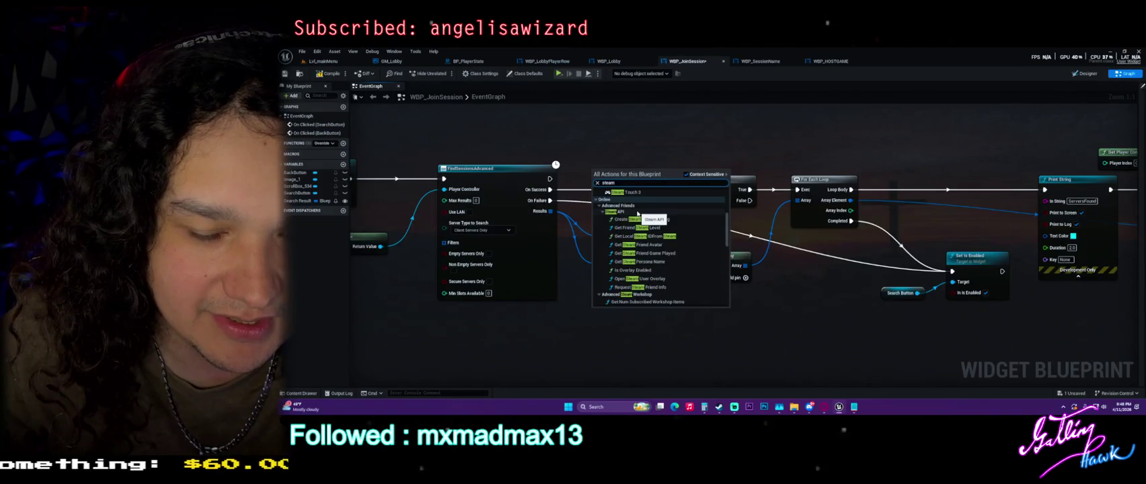
scroll(638, 214, up, 5)
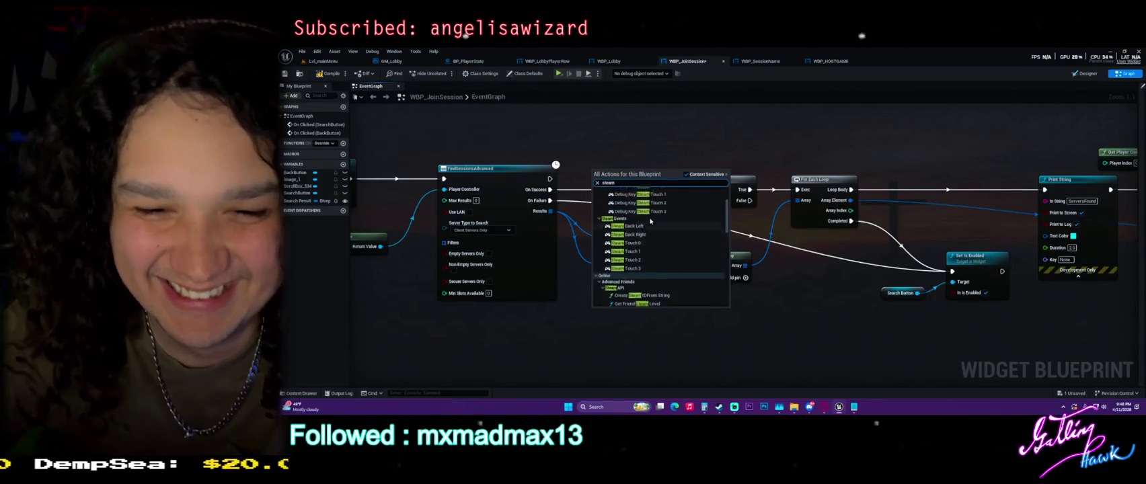
scroll(656, 222, down, 5)
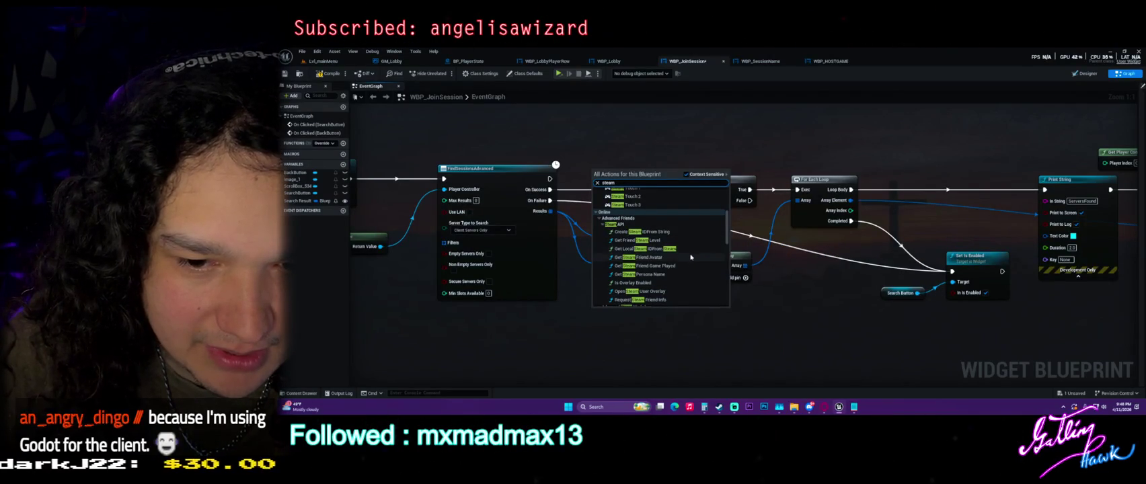
key(Escape)
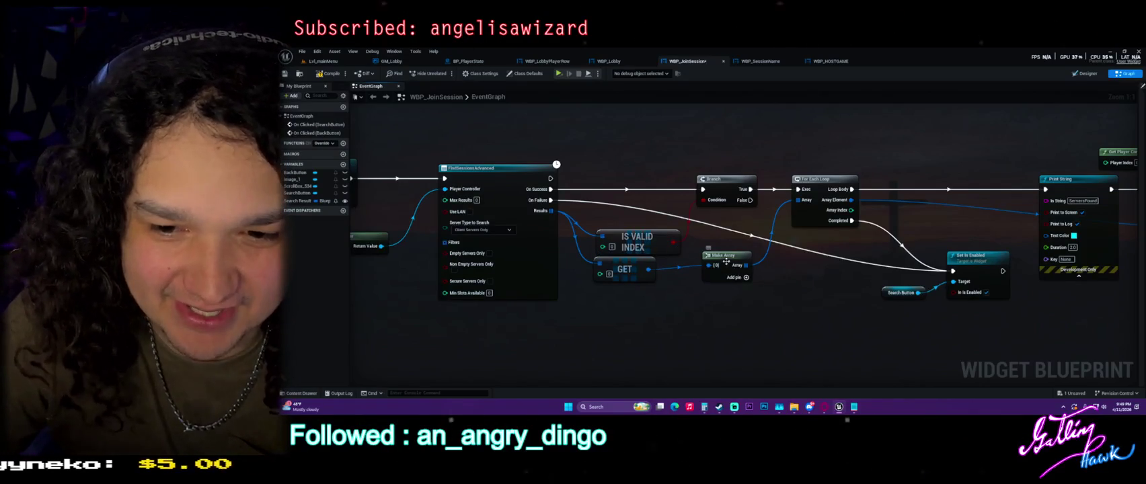
Compile and save WBP_JoinSession and re-center on the FindSessionsAdvanced search nodes.
drag(732, 261, 733, 267)
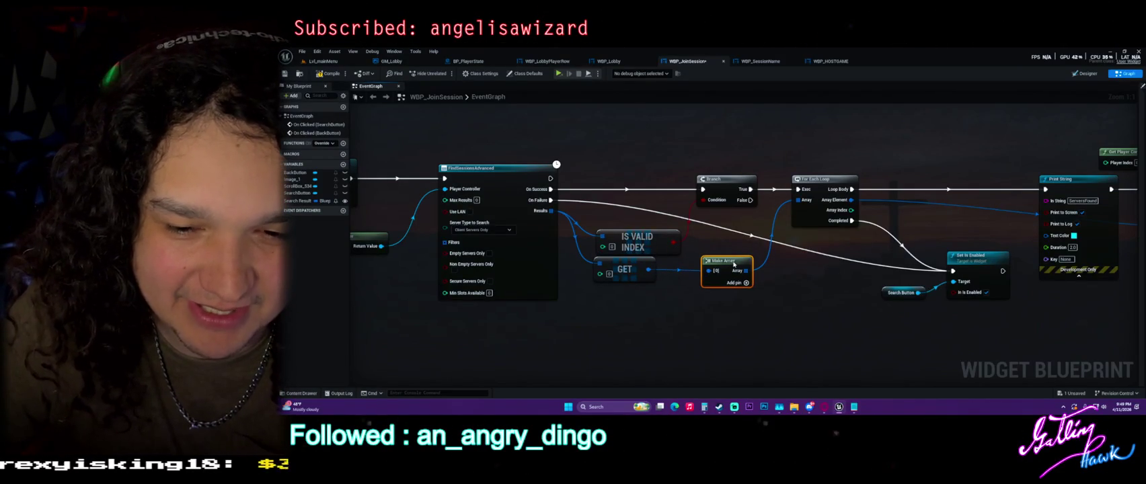
click(330, 73)
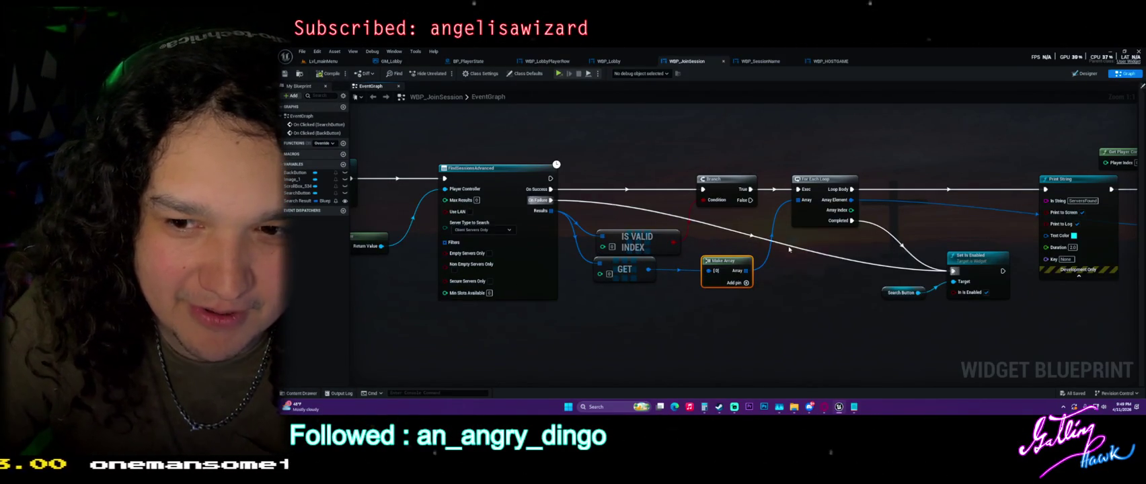
drag(808, 249, 417, 232)
drag(901, 162, 748, 223)
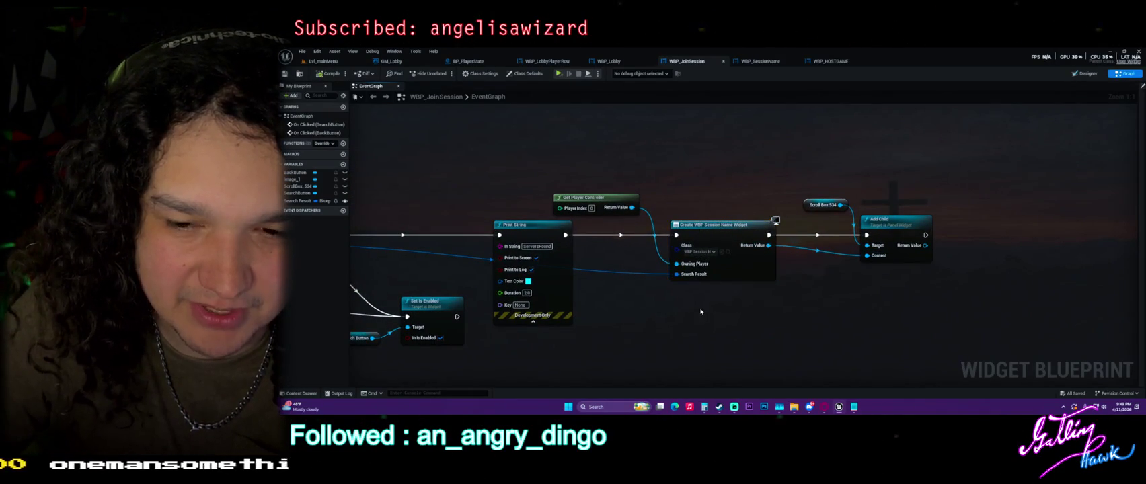
drag(686, 302, 910, 247)
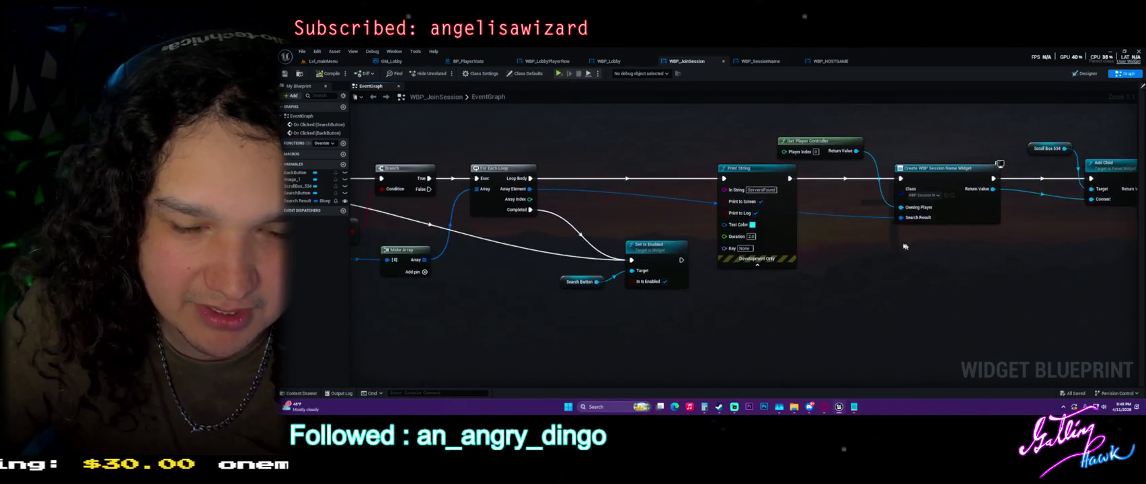
drag(436, 250, 682, 231)
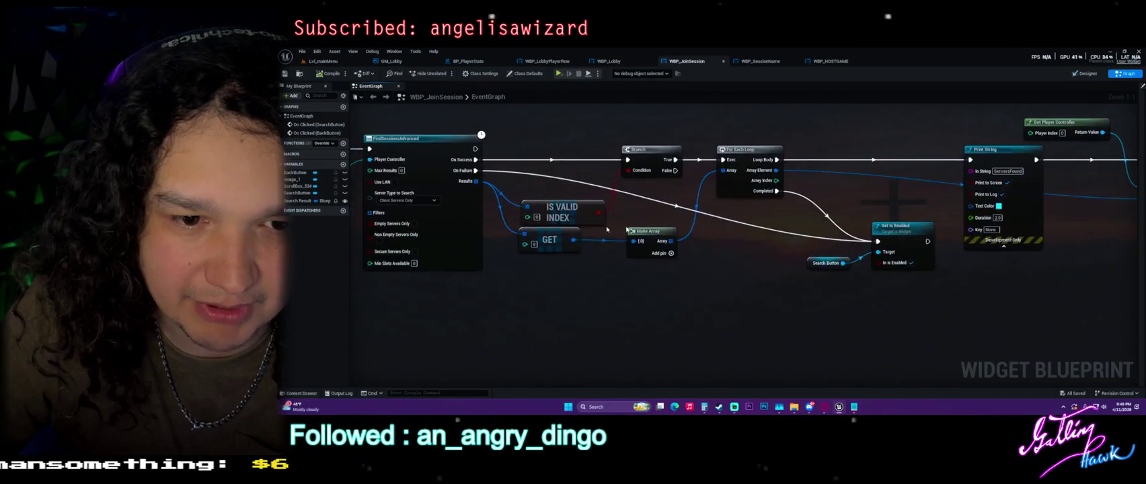
drag(538, 250, 600, 261)
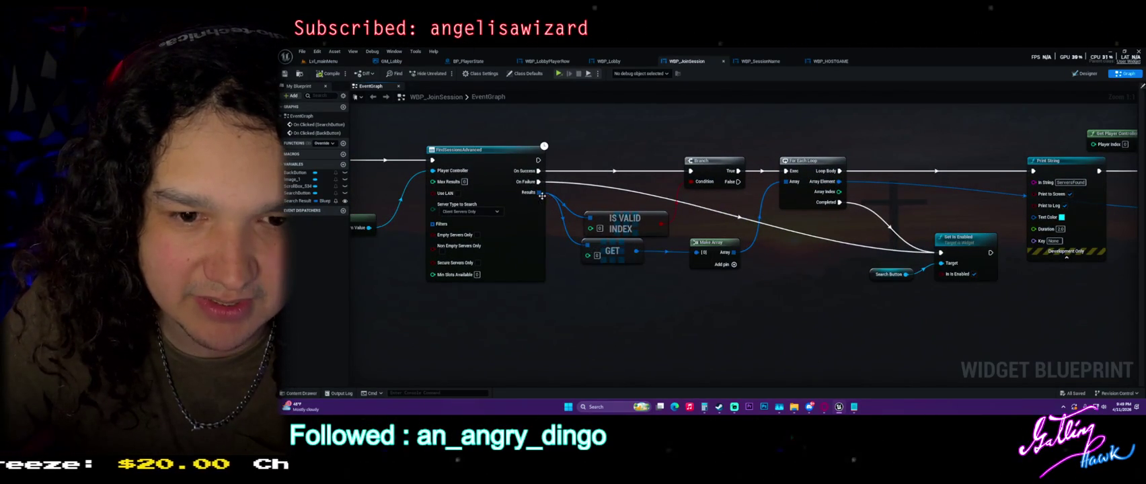
Try a 'get' node from the Results output, cancel it, and bring up All Actions.
drag(539, 193, 616, 293)
text(get)
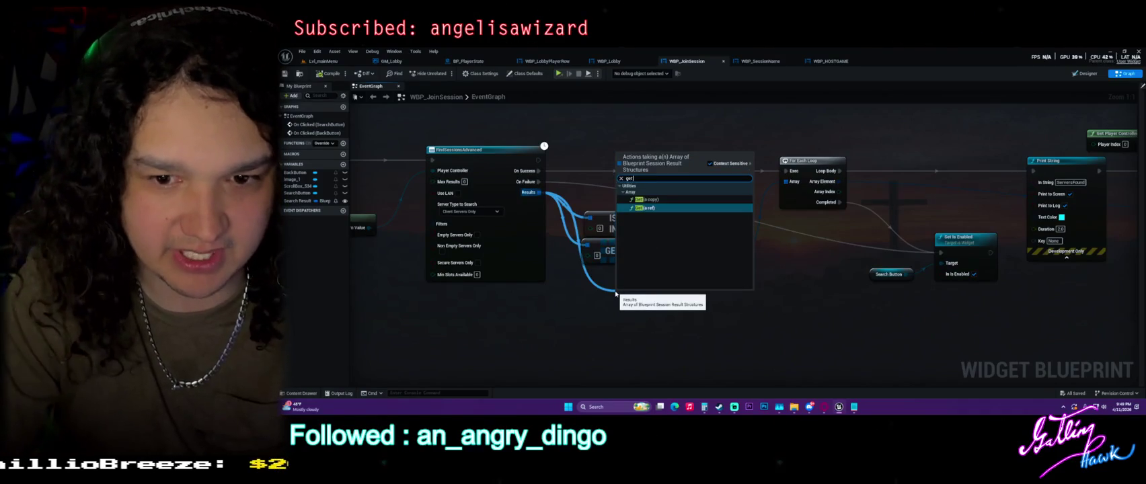
key(BackSpace)
key(BackSpace)
key(BackSpace)
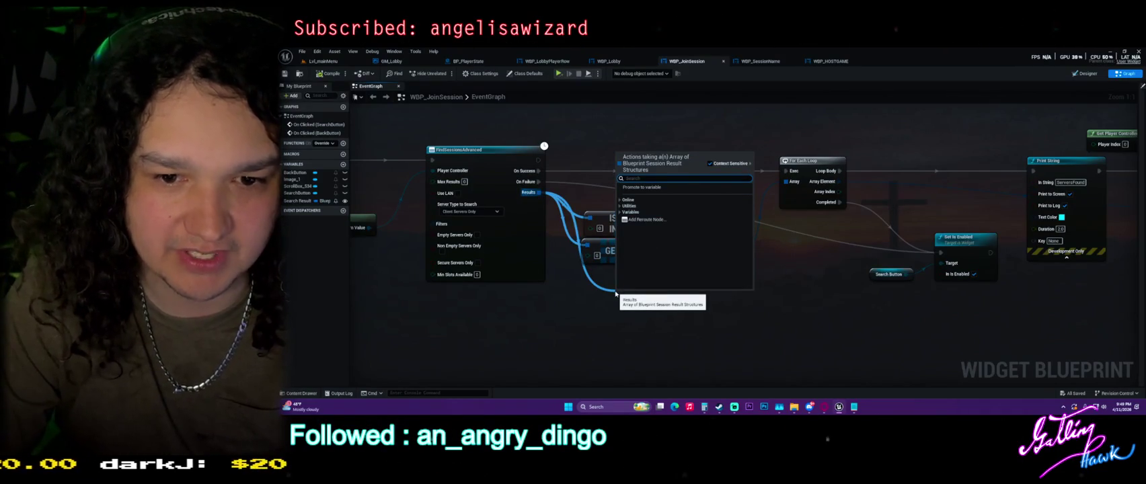
key(Escape)
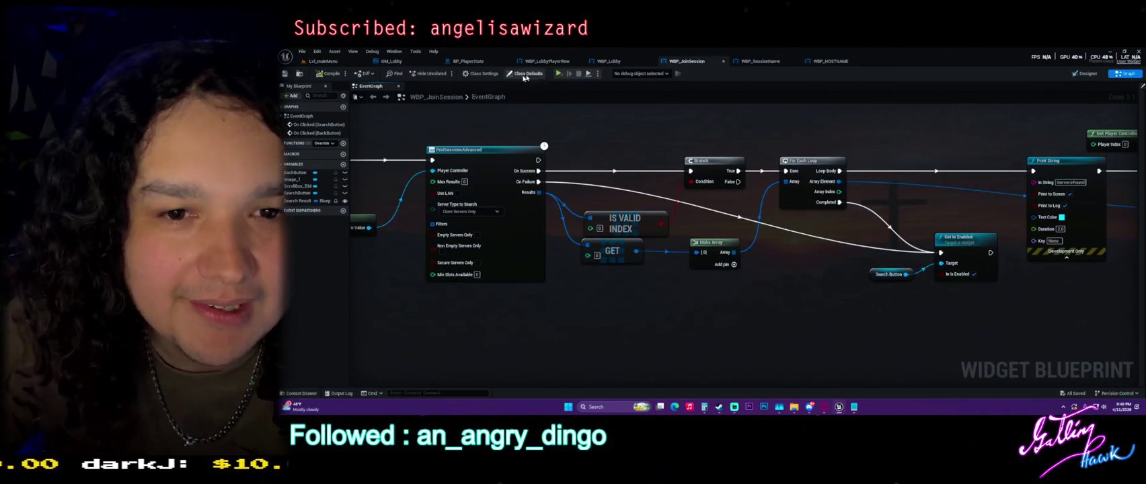
right_click(563, 278)
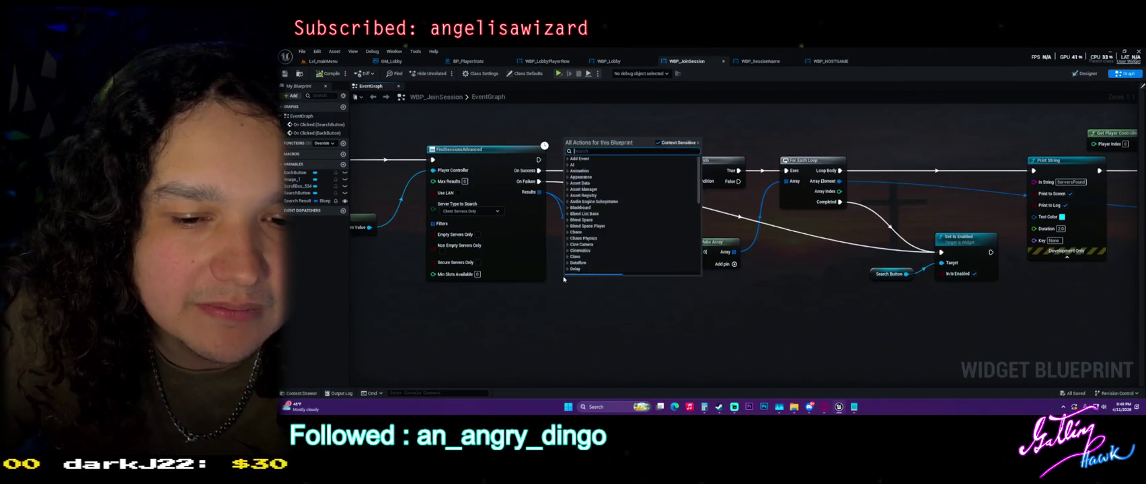
Add a Get Session Property Key node and an == node fed by its Return Value.
text(se)
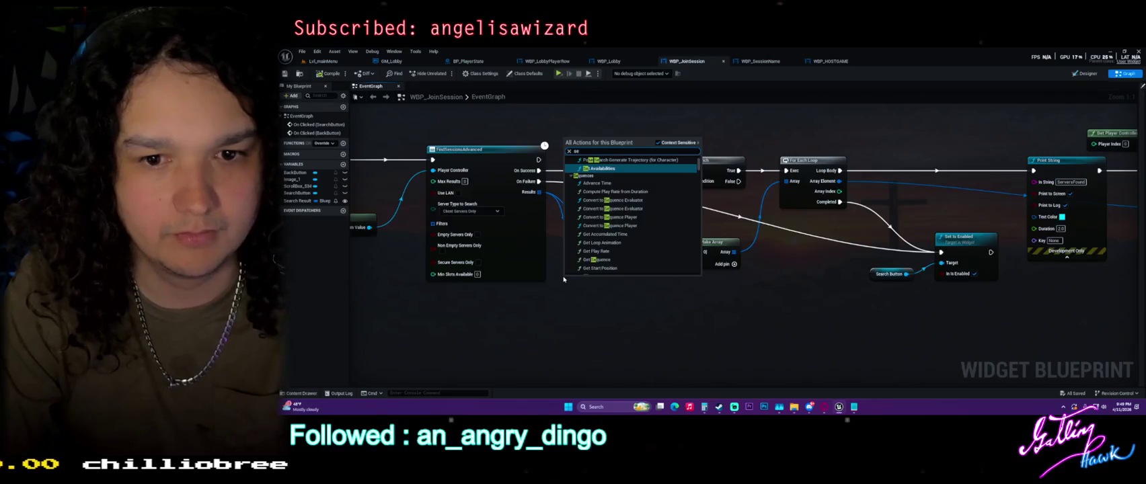
text(ssio)
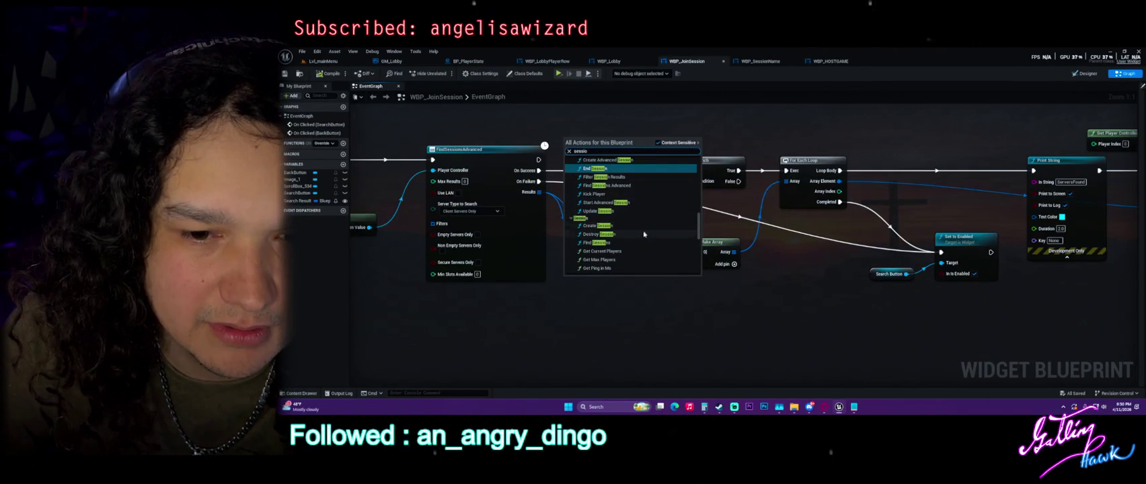
scroll(641, 180, up, 2)
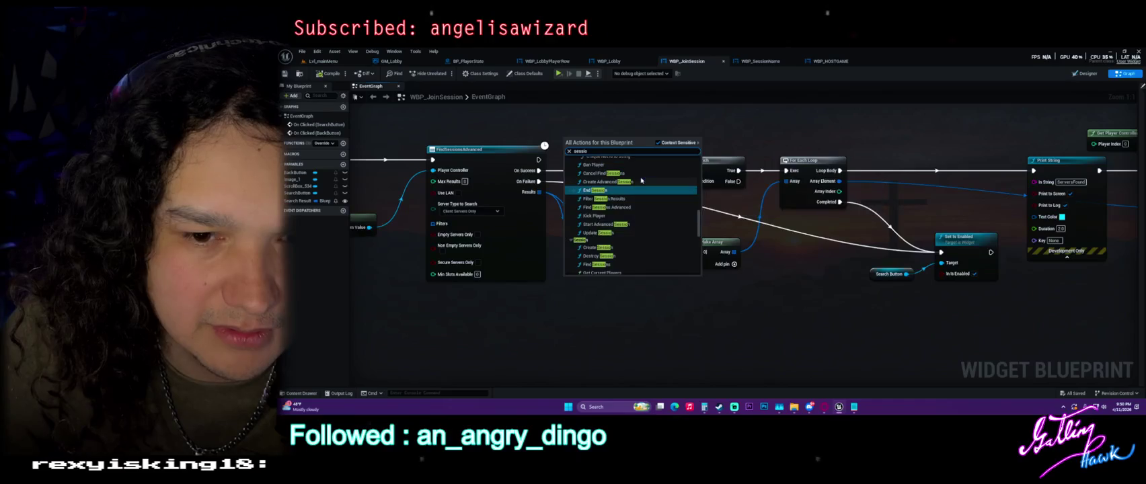
scroll(644, 182, up, 4)
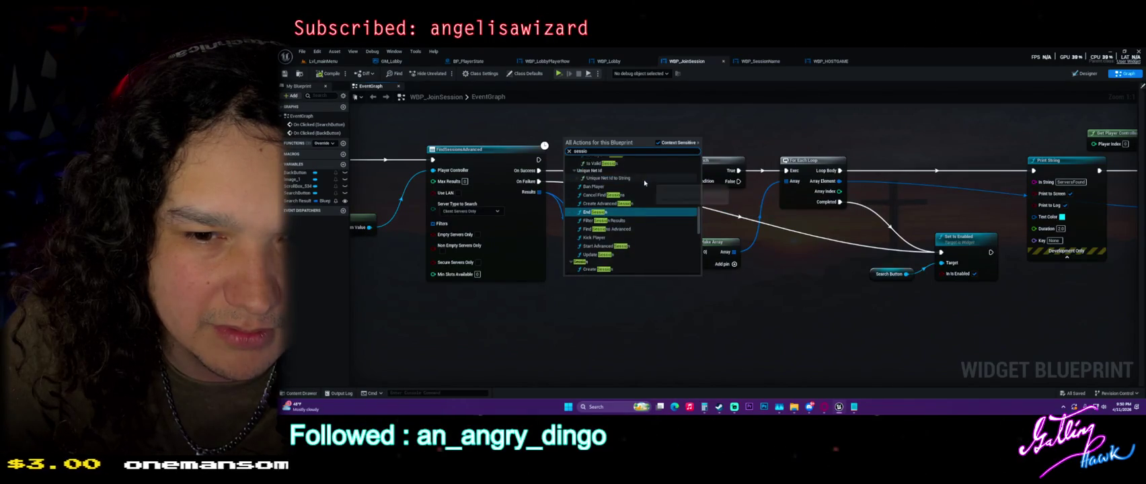
scroll(646, 183, up, 10)
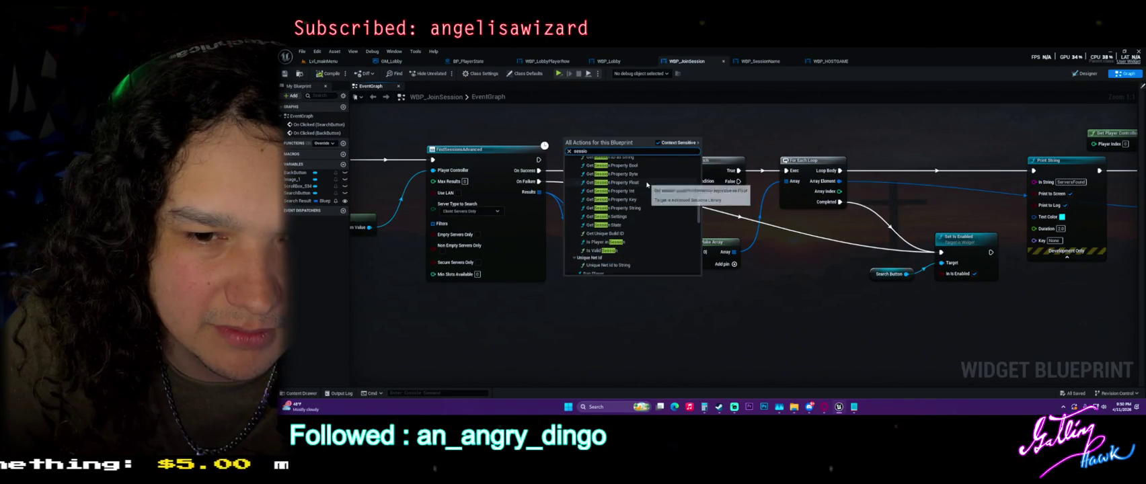
scroll(648, 185, down, 2)
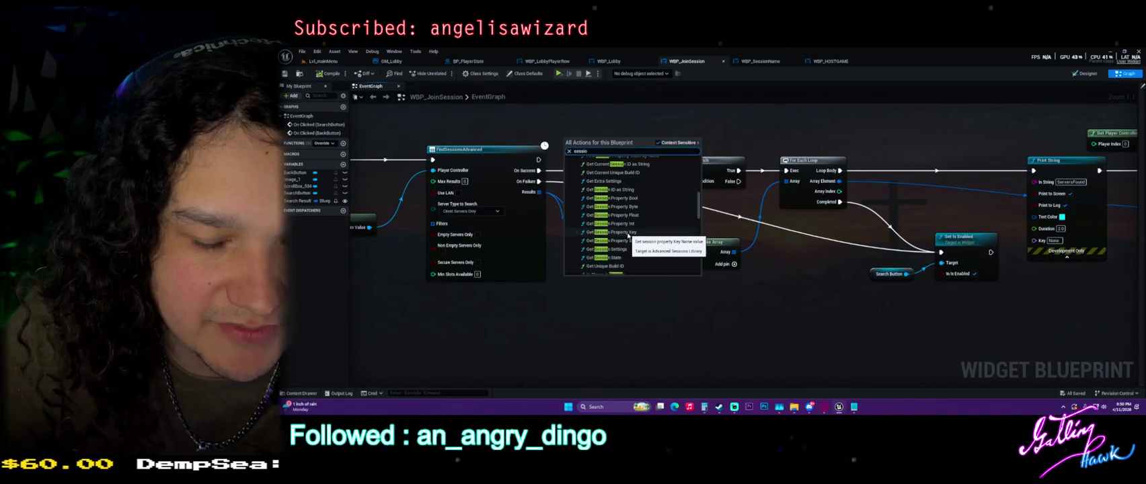
click(629, 234)
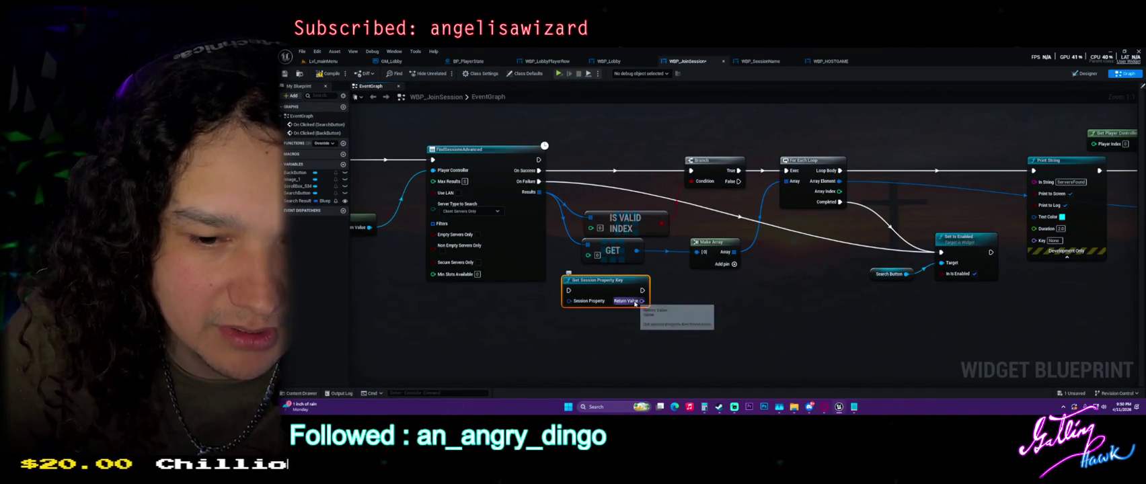
drag(642, 301, 698, 313)
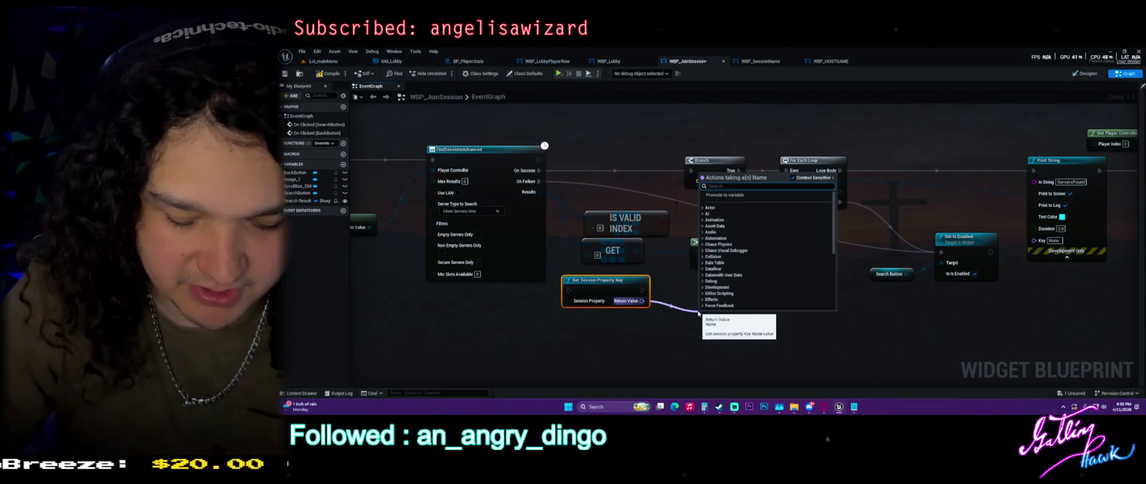
text(==)
key(Return)
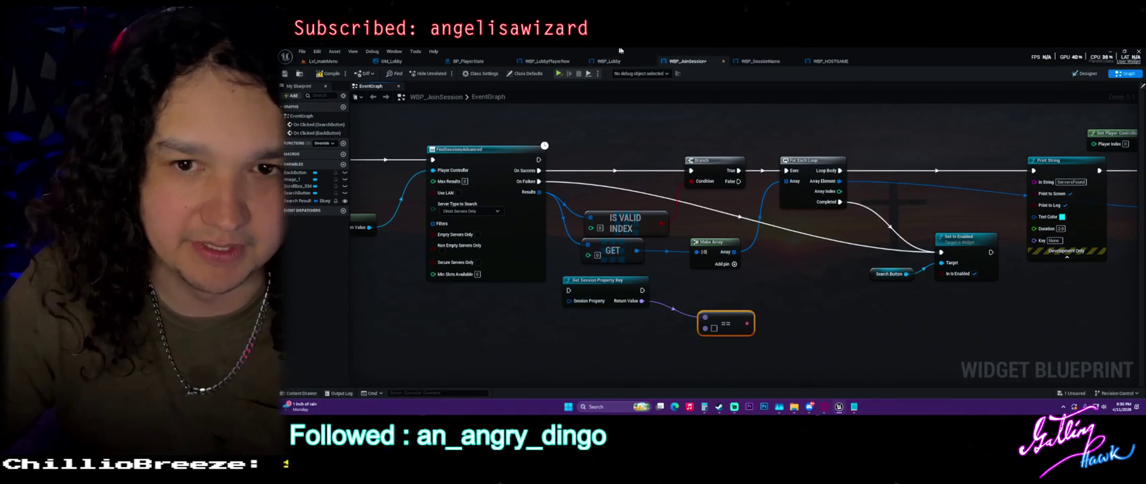
Enter the expected name into the equality check's B field and select both nodes.
click(830, 61)
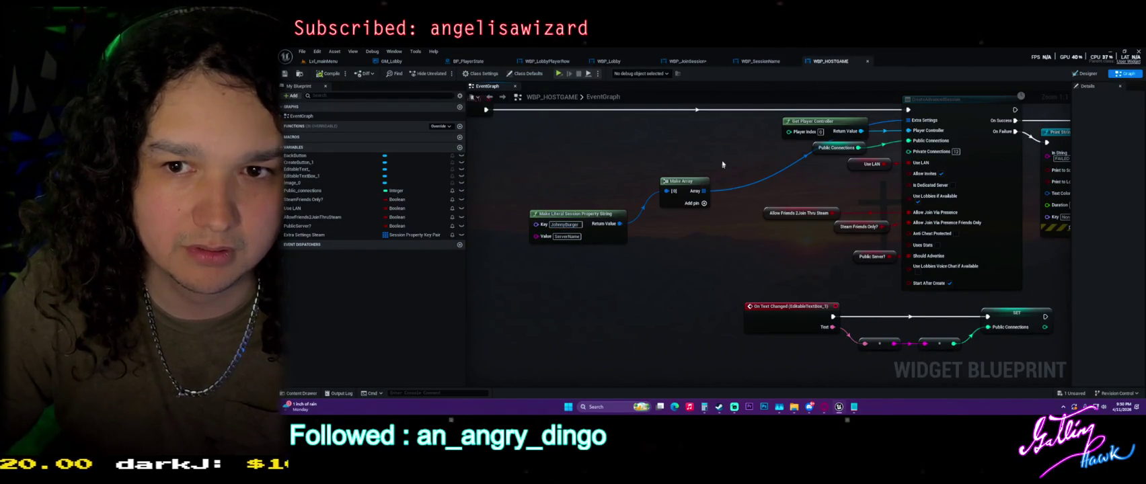
click(762, 61)
click(688, 61)
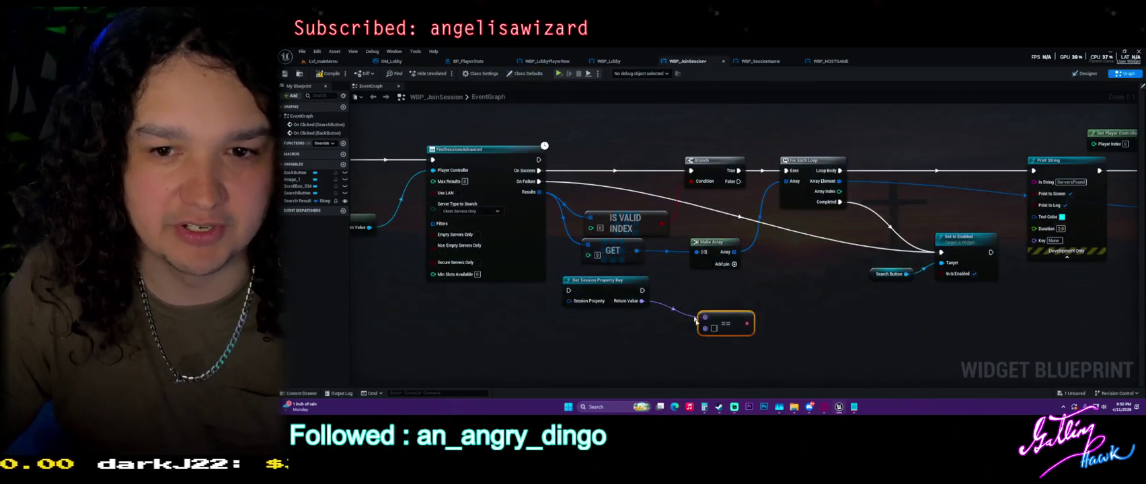
click(713, 329)
text(JohnnyBurger)
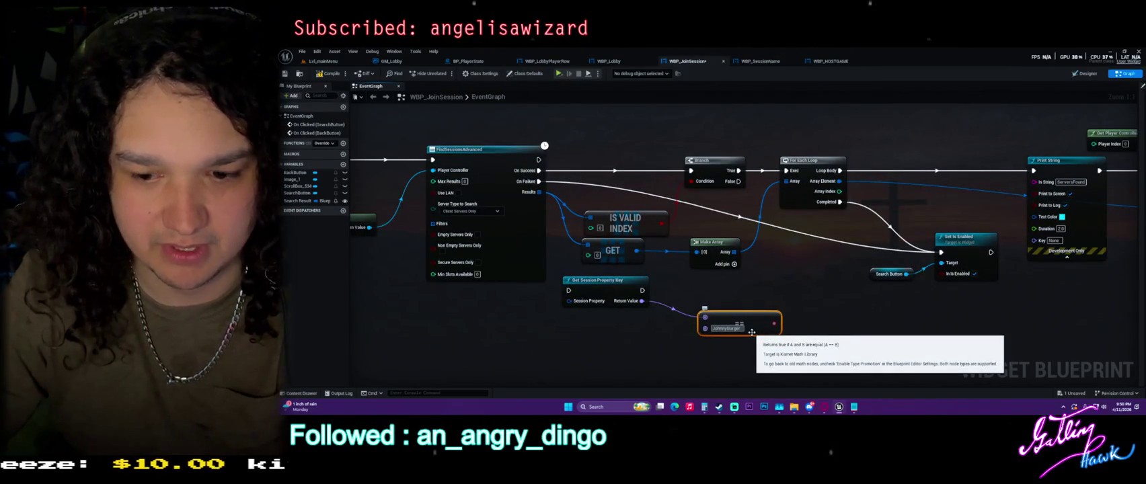
click(692, 332)
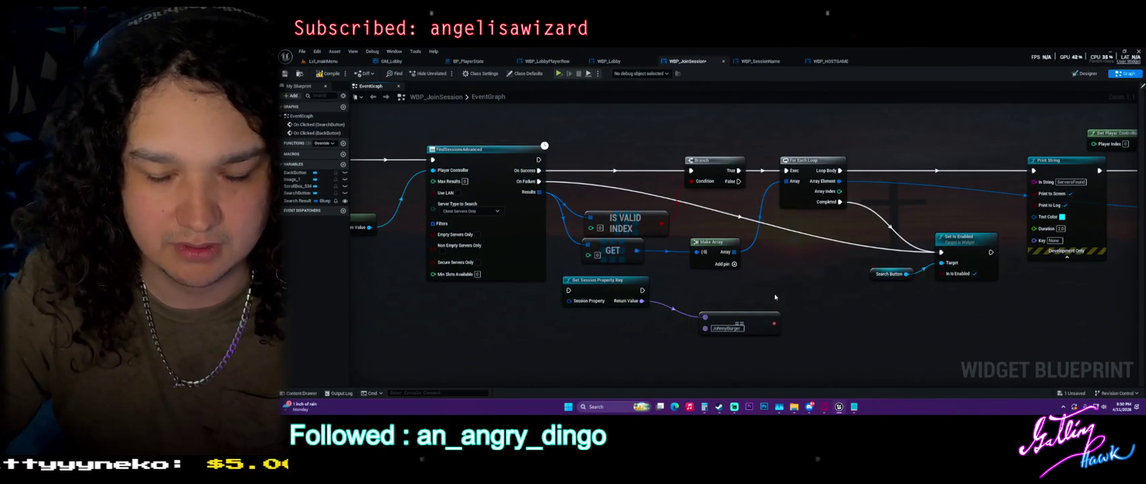
drag(743, 343, 592, 296)
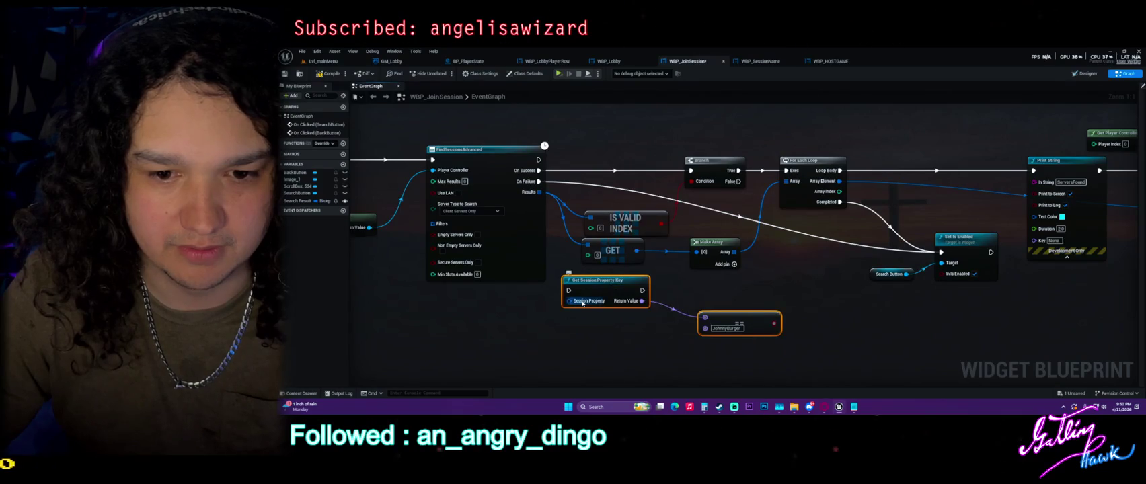
click(849, 62)
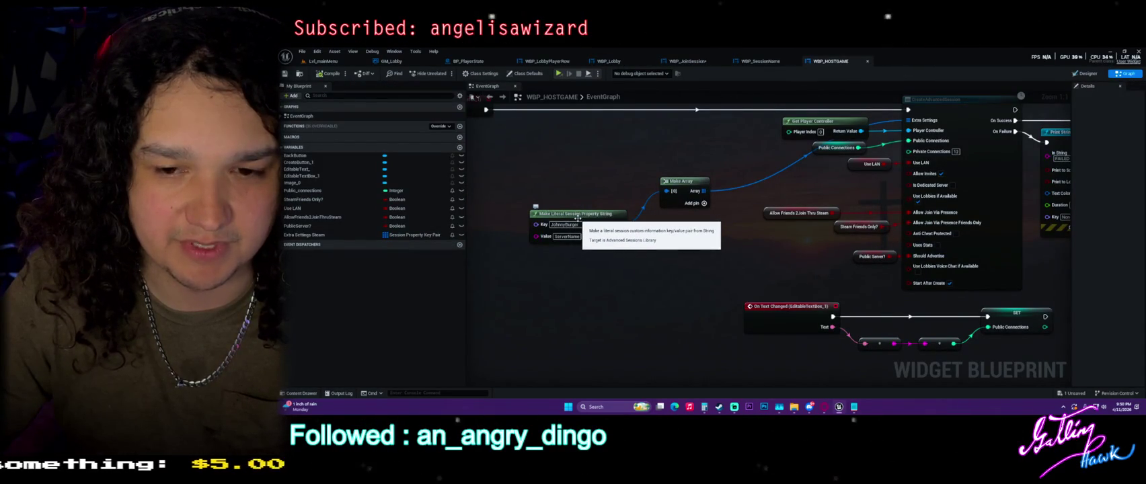
Move the WBP_SessionName tab ahead of WBP_JoinSession and return to the Join Session graph.
click(770, 62)
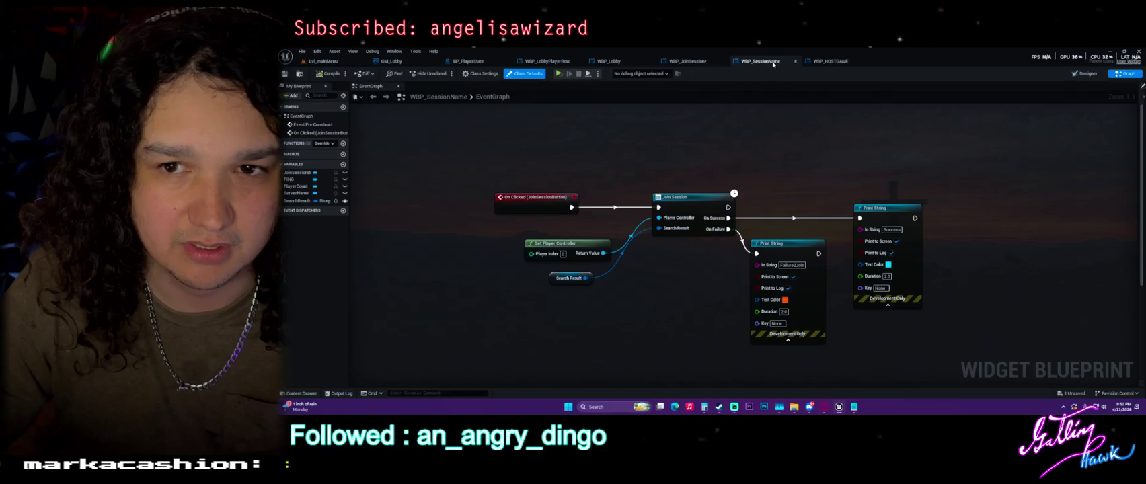
mouse_move(772, 65)
mouse_down()
mouse_move(673, 62)
mouse_move(688, 62)
mouse_up()
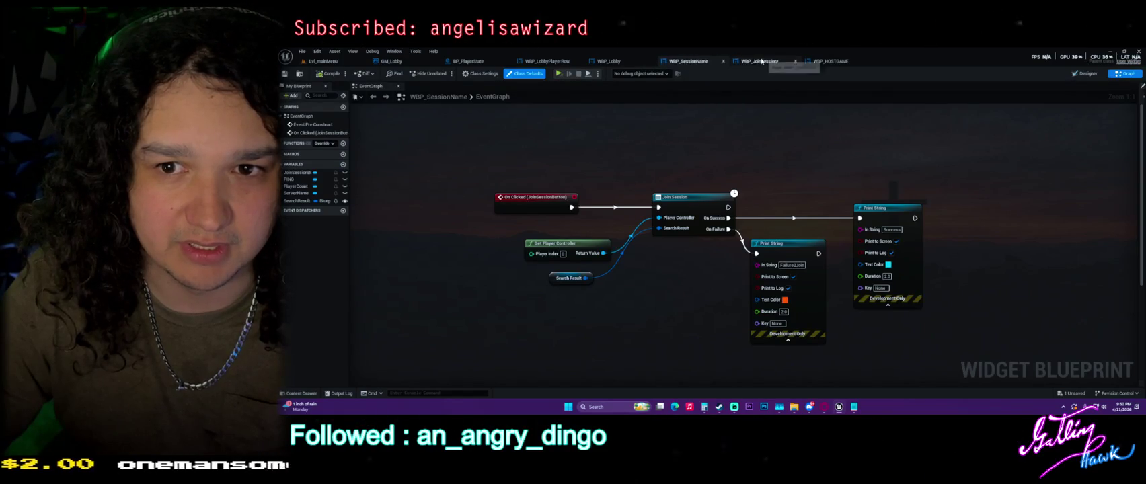
click(761, 61)
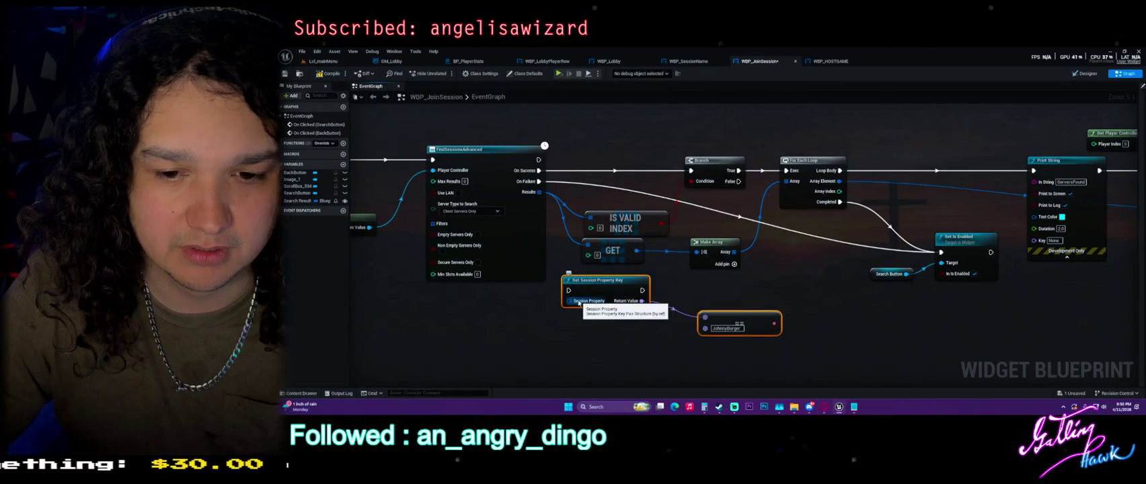
right_click(577, 303)
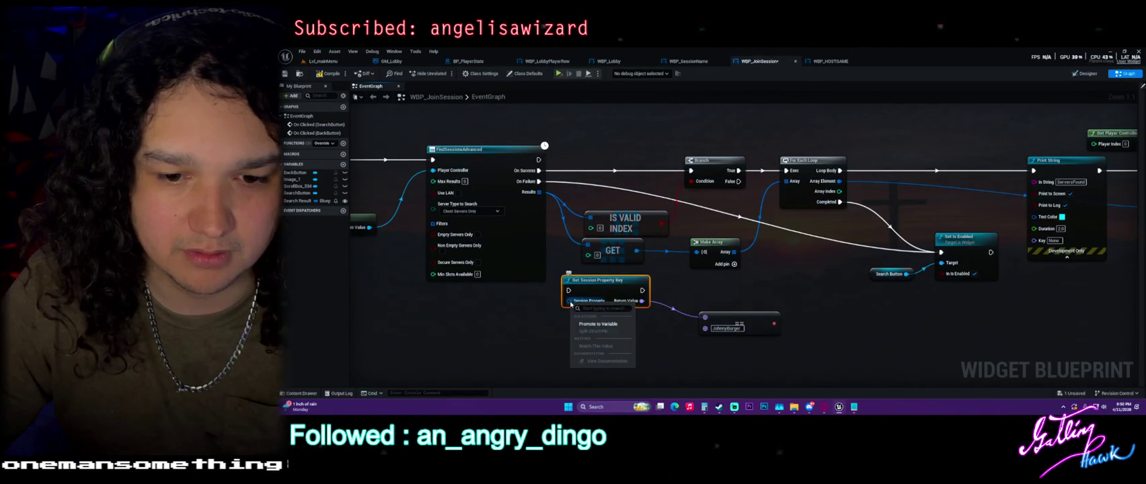
key(Escape)
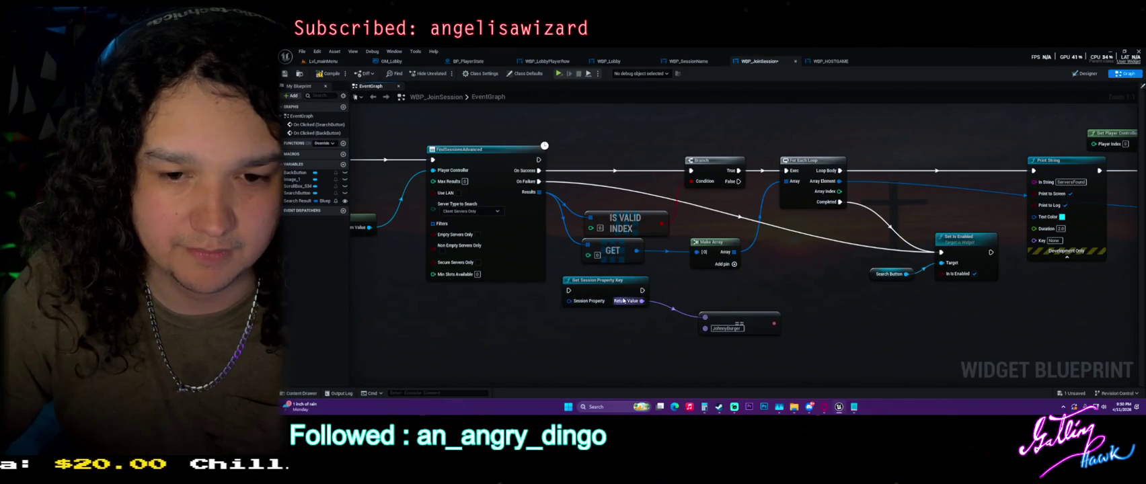
Try adding break and split nodes from Session Property and Results, cancelling each search.
drag(568, 300, 534, 316)
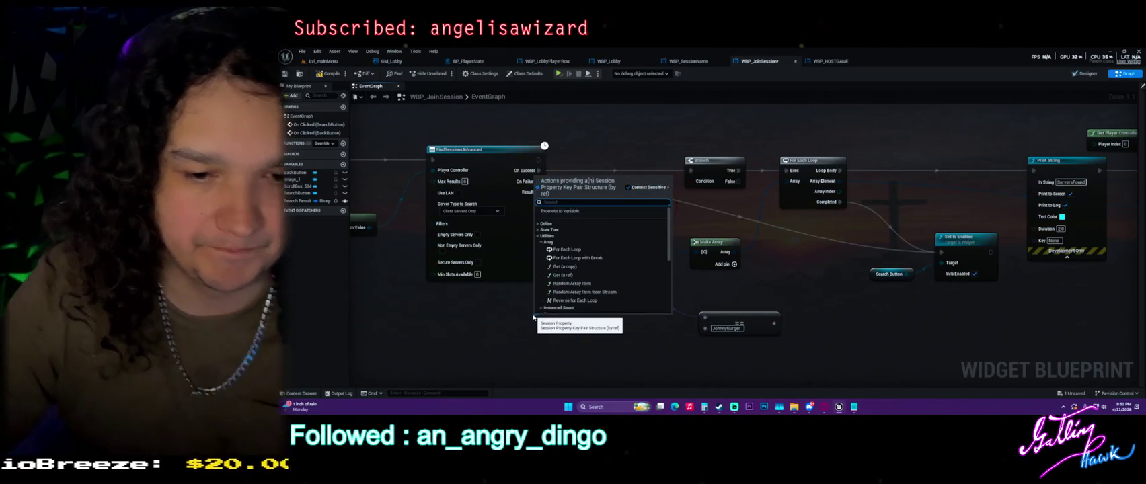
text(brea)
key(Escape)
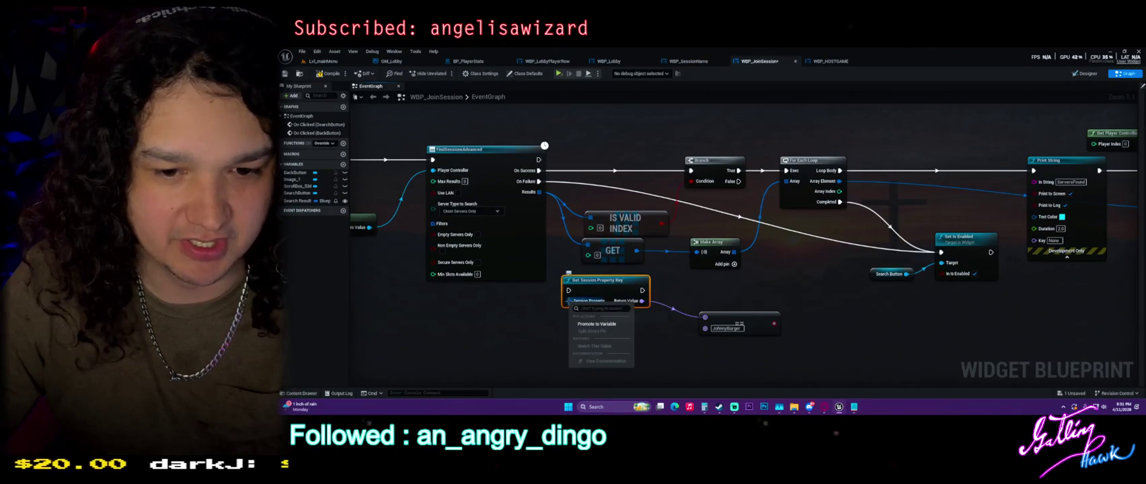
drag(568, 301, 528, 319)
text(spli)
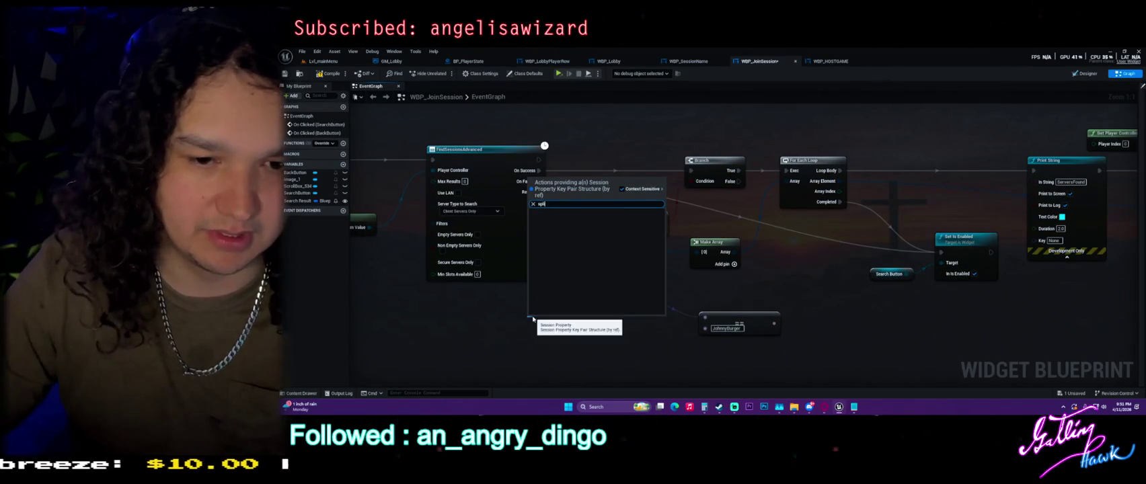
click(591, 321)
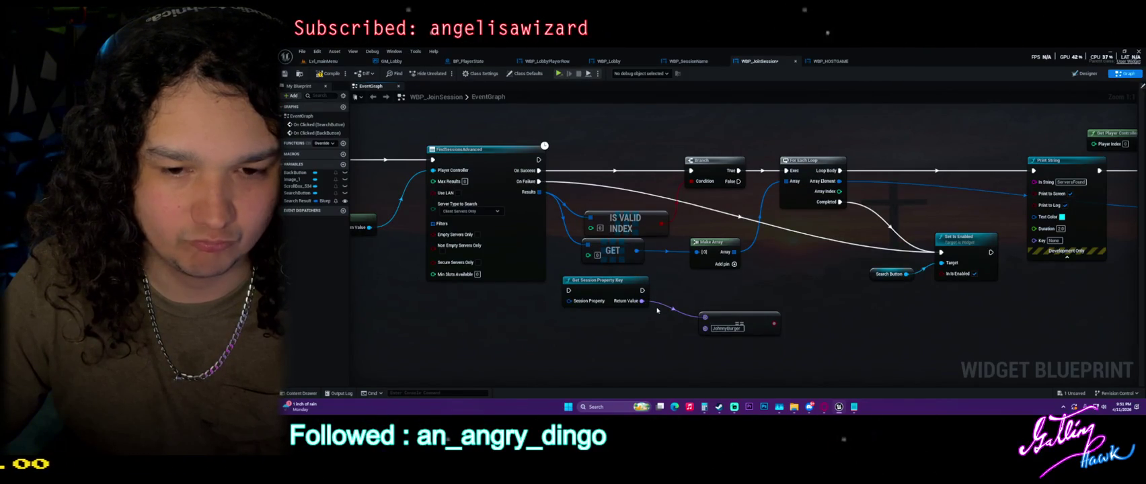
mouse_move(539, 192)
mouse_down()
mouse_move(563, 307)
mouse_move(545, 319)
mouse_up()
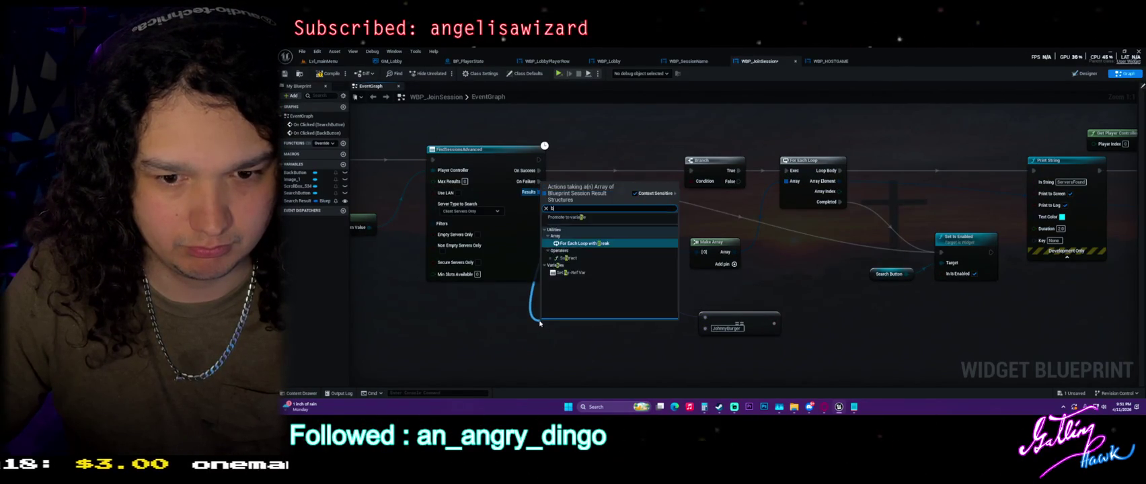
text(brea)
click(654, 342)
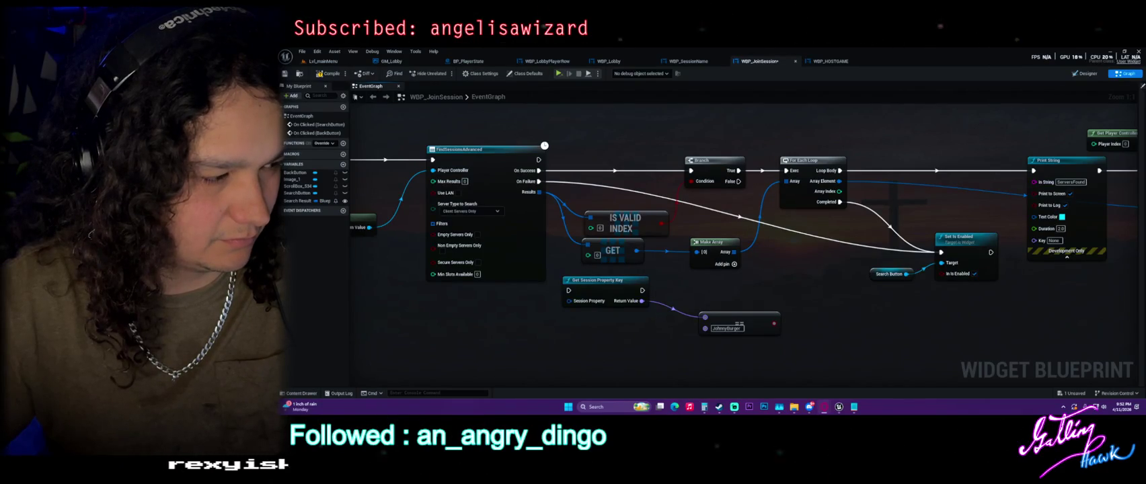
Add a Find Sessions node beside the advanced search, then delete it again.
right_click(611, 340)
text(find se)
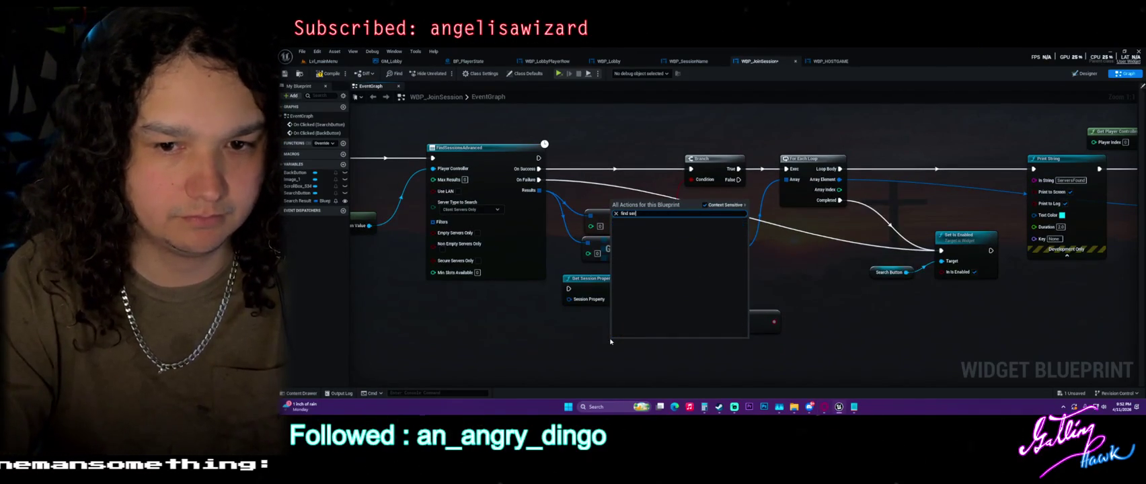
key(Return)
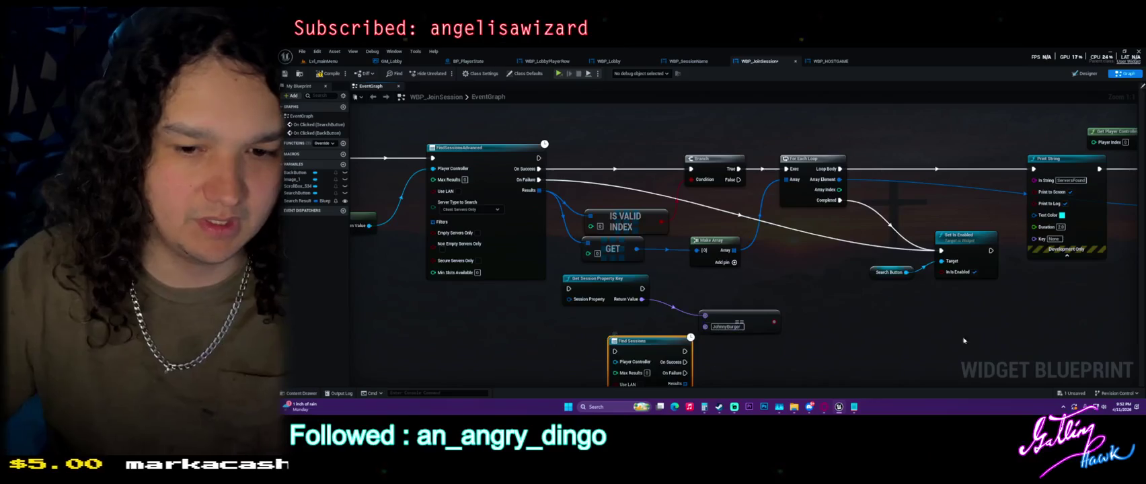
mouse_move(705, 301)
mouse_down()
mouse_move(528, 249)
mouse_move(563, 293)
mouse_up()
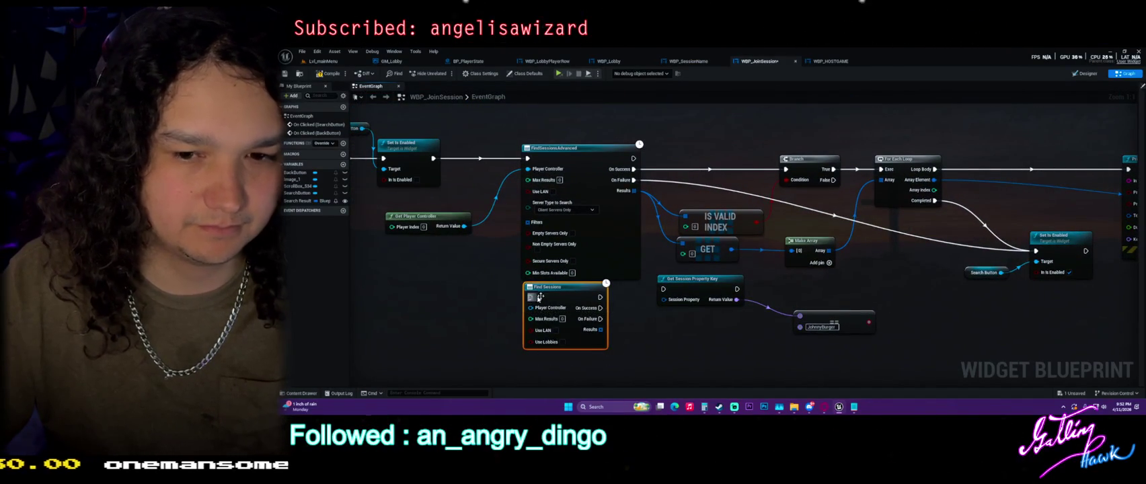
key(Delete)
Delete the Get Session Property Key and == JohnnyBurger nodes and save WBP_JoinSession.
mouse_move(842, 355)
mouse_down()
mouse_move(571, 289)
mouse_move(755, 350)
mouse_move(559, 266)
mouse_up()
key(Delete)
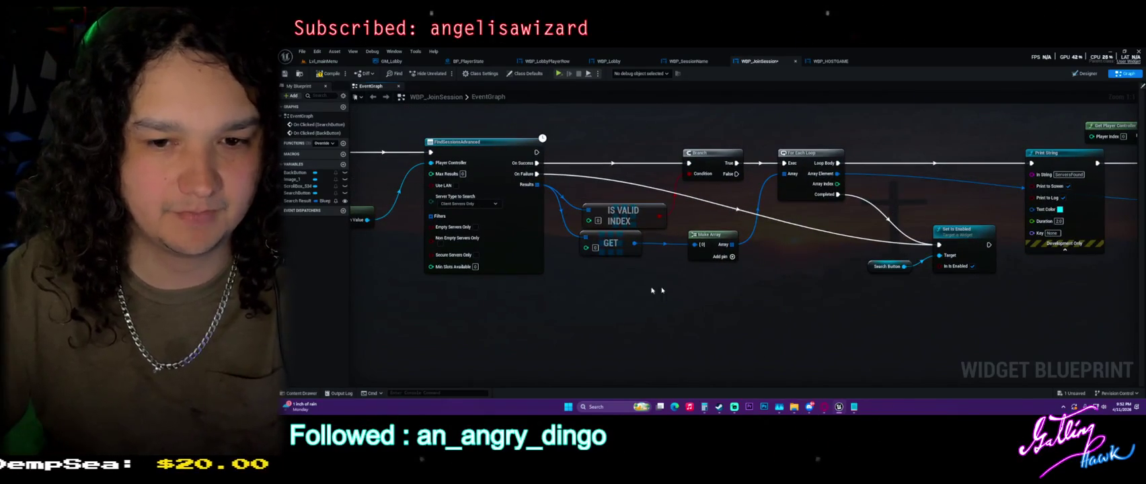
key(ctrl+s)
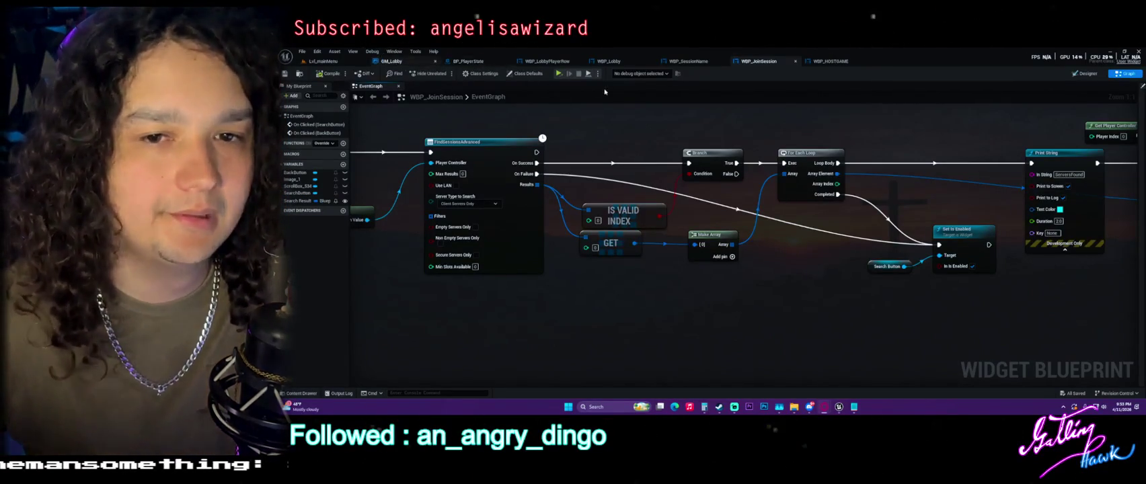
In WBP_HOSTGAME, inspect Extra Settings Steam and move the CreateButton_1 click event left.
click(688, 62)
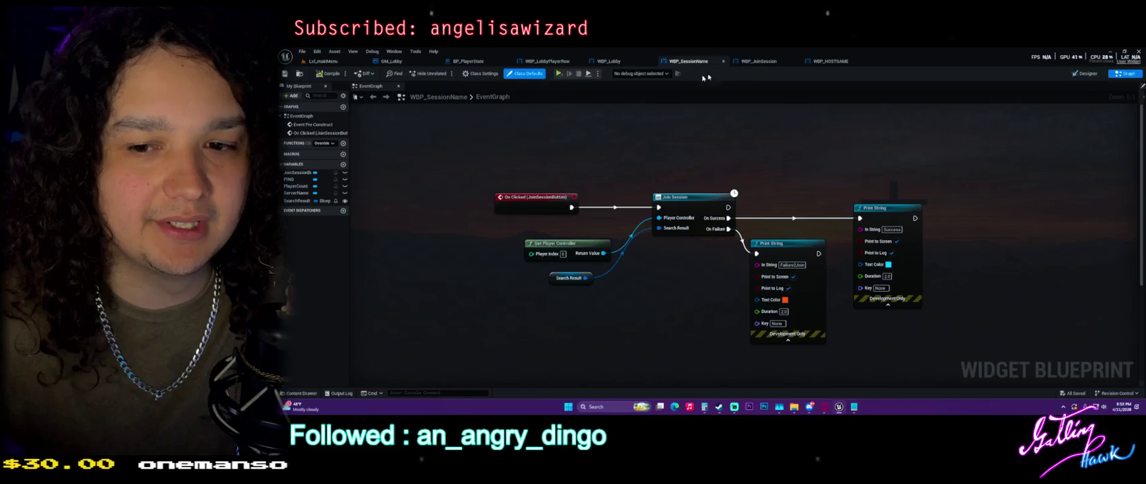
click(830, 61)
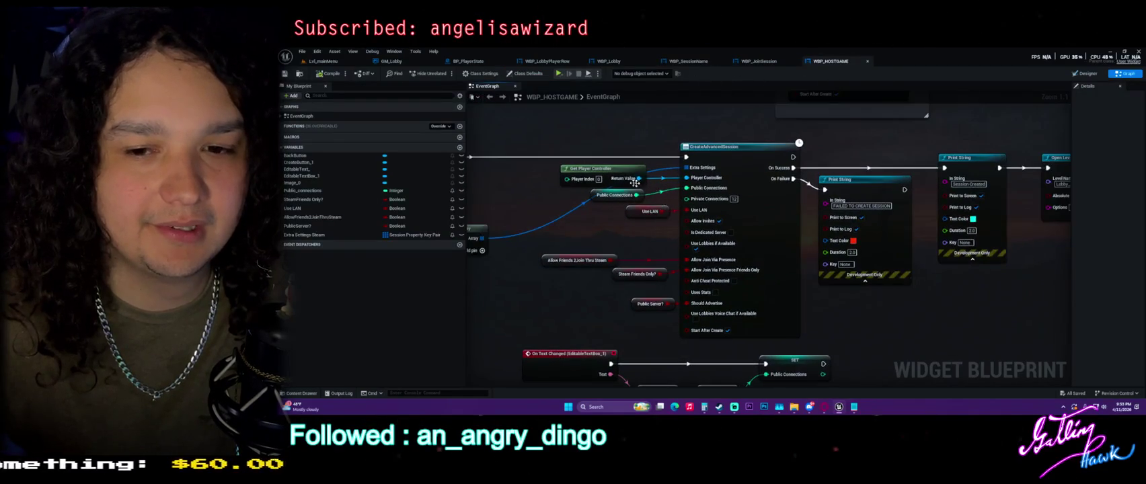
drag(706, 193, 594, 262)
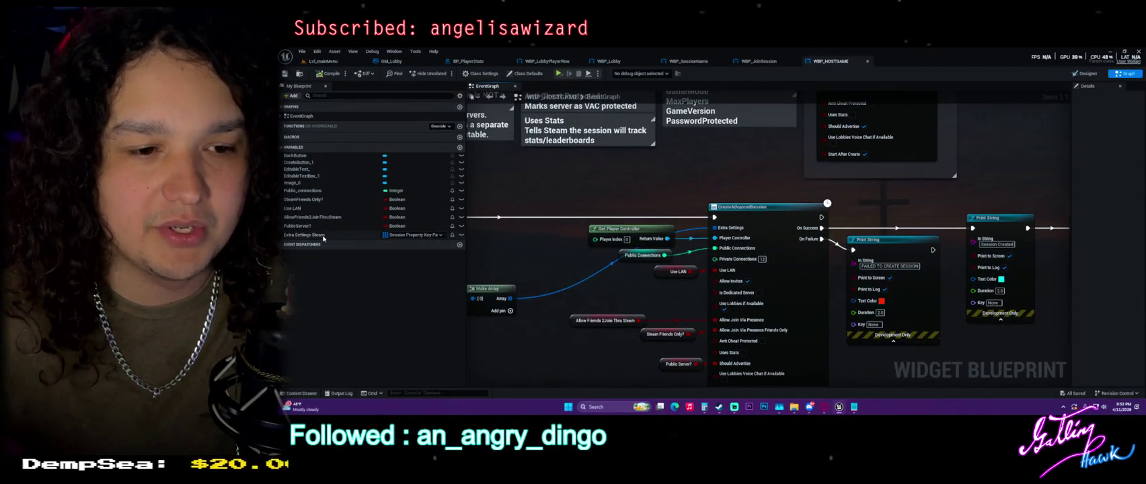
drag(1072, 200, 948, 199)
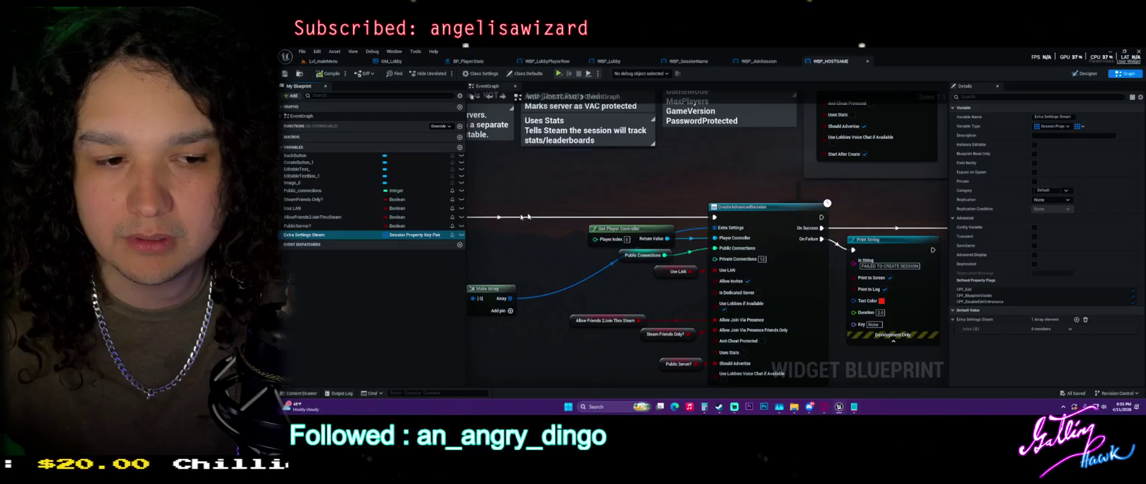
drag(471, 294, 912, 246)
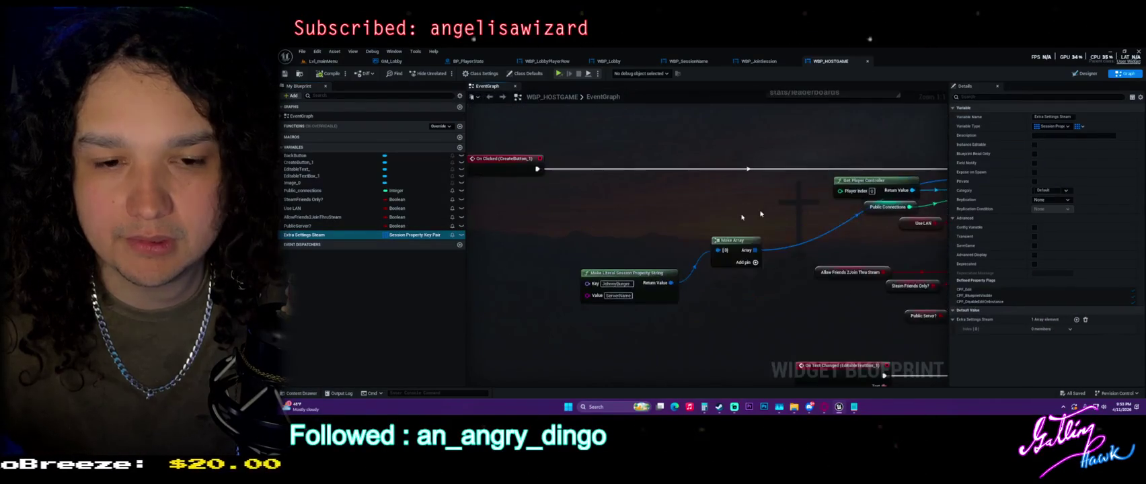
drag(817, 245, 892, 313)
drag(773, 240, 492, 243)
Place a SET Extra Settings Steam node, and add then delete an AddUnique node.
mouse_move(357, 234)
mouse_down()
mouse_move(618, 267)
mouse_move(712, 255)
mouse_up()
right_click(578, 151)
text(addunique)
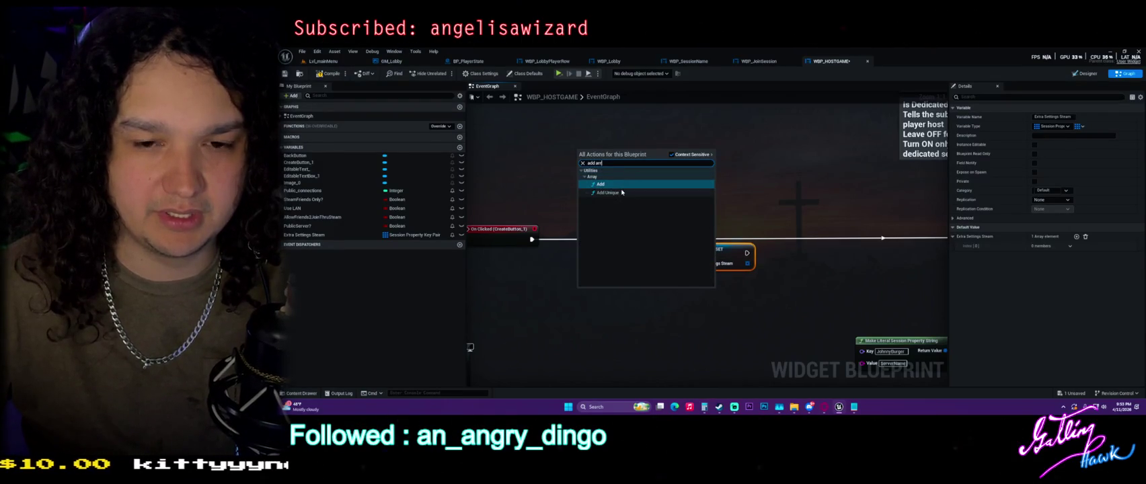
key(Return)
key(Delete)
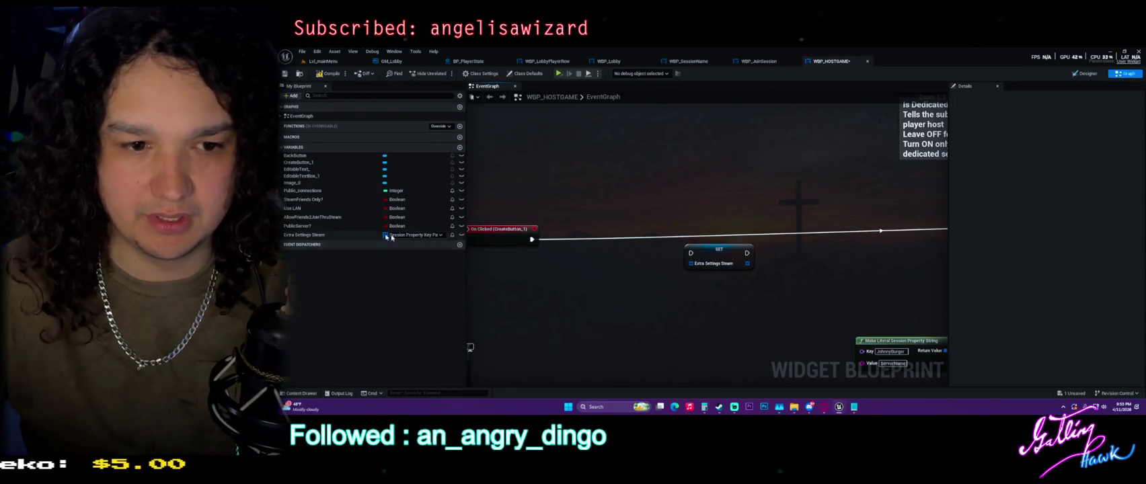
Place an Extra Settings Steam getter, wire an Add Items node from it, then delete it.
click(403, 236)
mouse_move(350, 235)
mouse_down()
mouse_move(447, 244)
mouse_move(508, 277)
mouse_up()
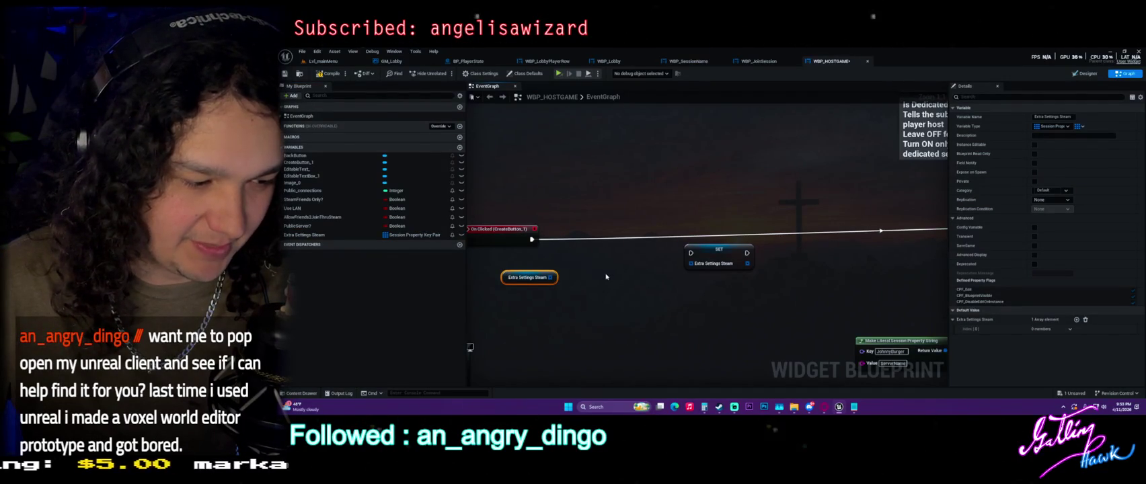
drag(551, 277, 590, 272)
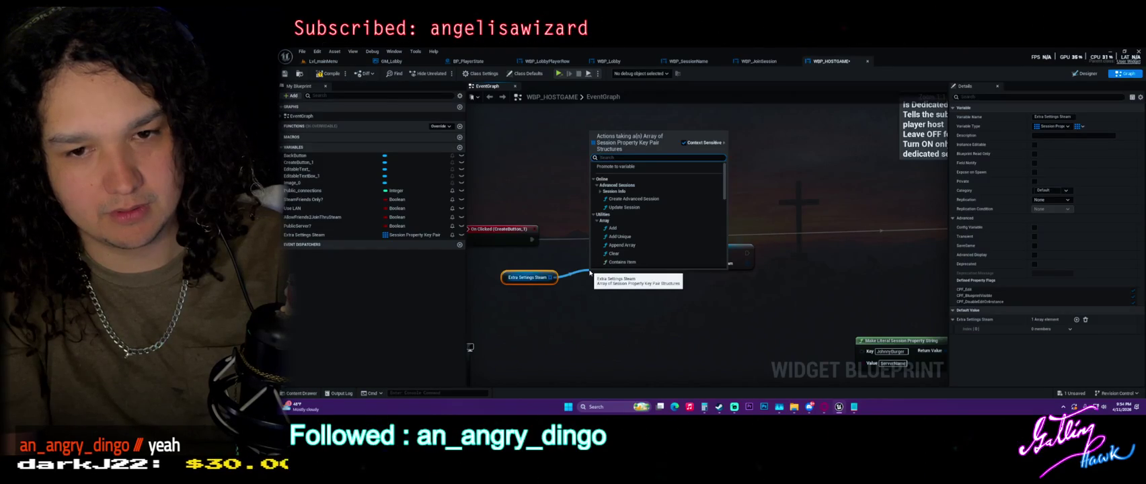
text(add)
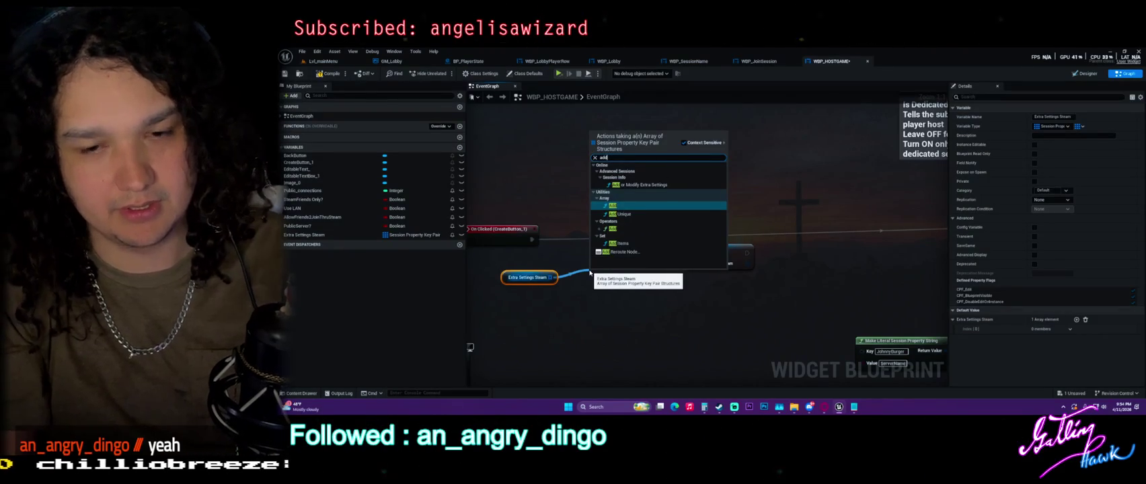
key(Down)
key(Down)
key(Down)
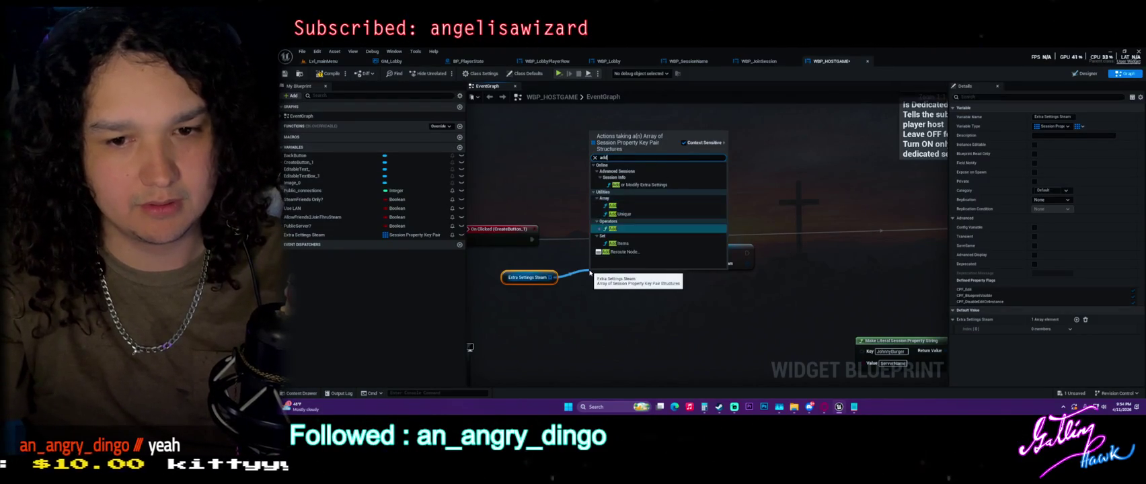
key(Down)
key(Return)
mouse_move(613, 282)
mouse_down()
mouse_move(729, 300)
mouse_move(589, 292)
mouse_up()
key(Delete)
Check the getter's container type choices and leave them unchanged.
scroll(663, 285, down, 3)
click(572, 243)
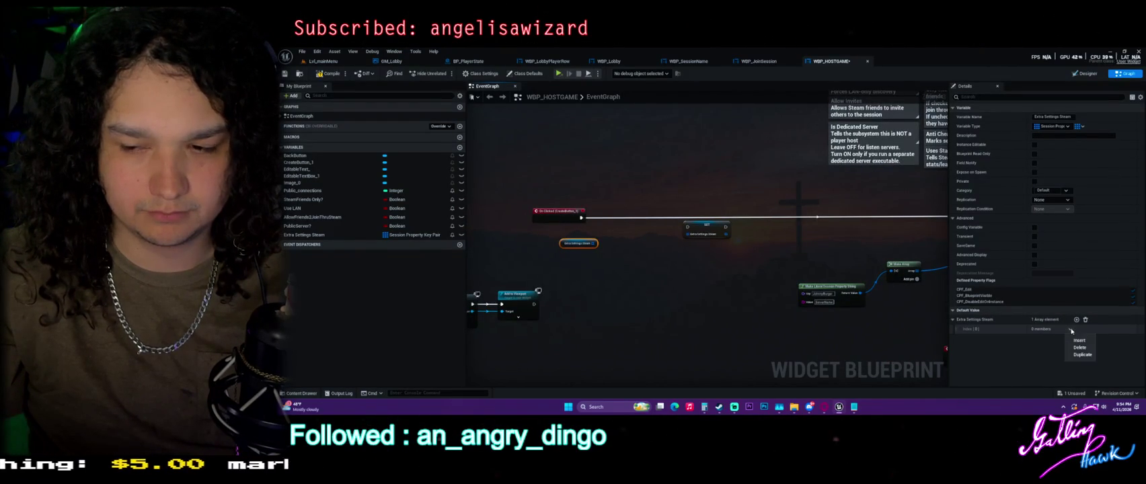
click(1079, 126)
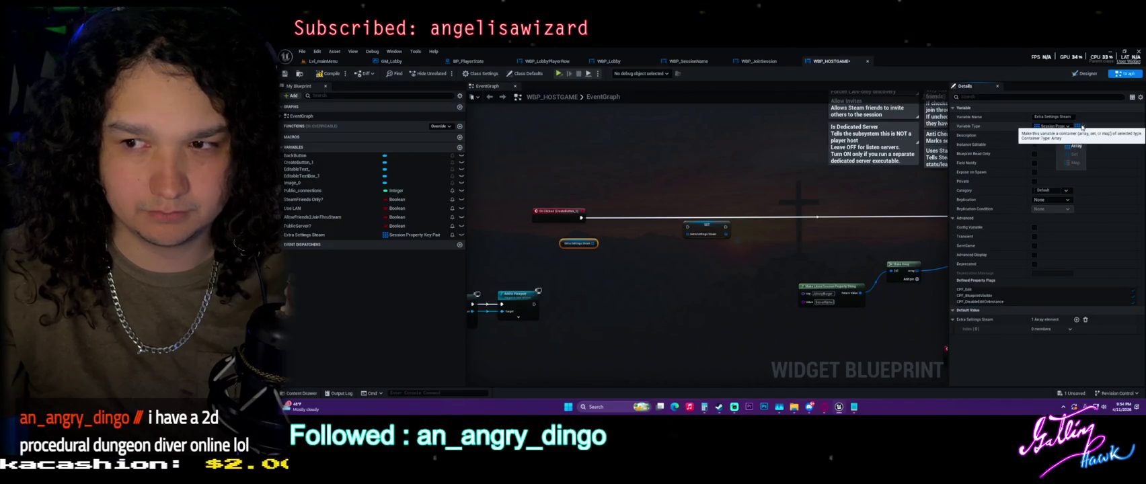
click(795, 136)
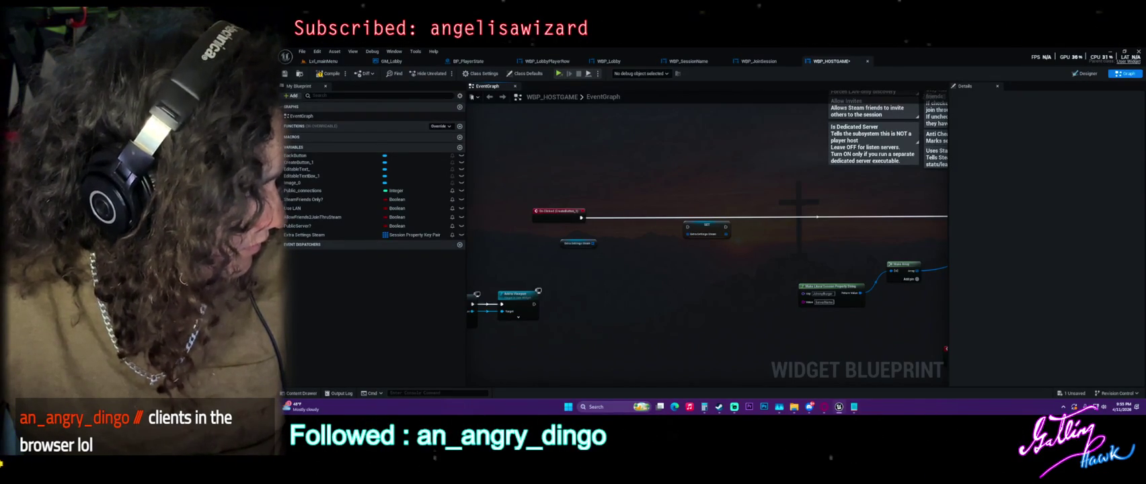
Close the BP_PlayerState and WBP_LobbyPlayerRow blueprint tabs.
click(759, 61)
click(710, 59)
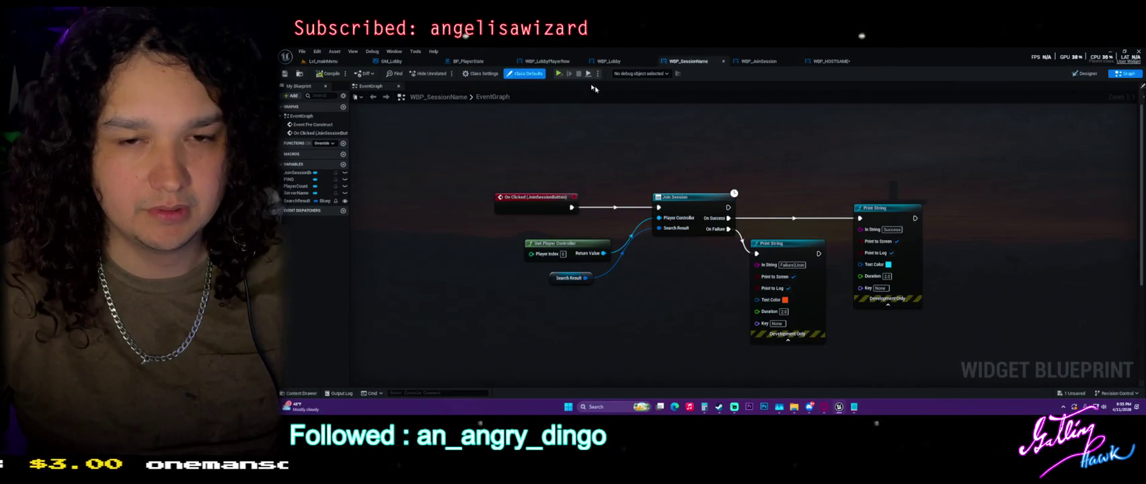
click(609, 62)
click(549, 62)
click(498, 61)
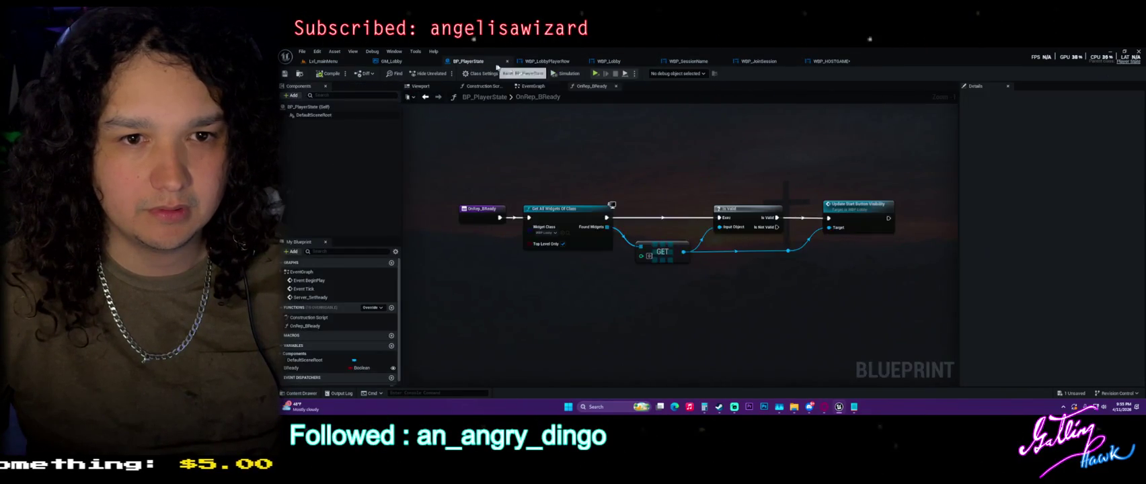
click(508, 61)
click(510, 62)
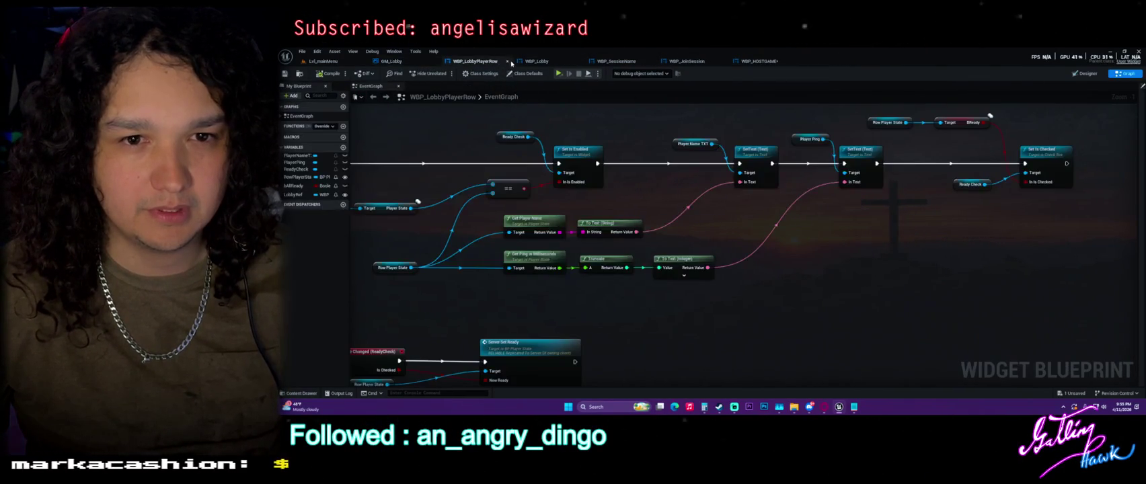
Return to WBP_HOSTGAME and move its tab ahead of WBP_JoinSession.
click(507, 62)
click(504, 61)
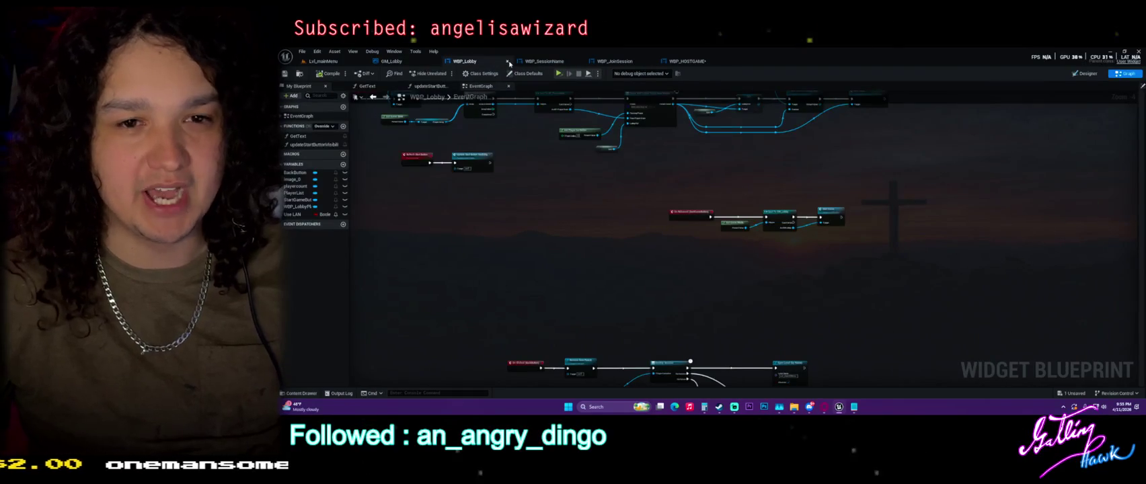
click(545, 61)
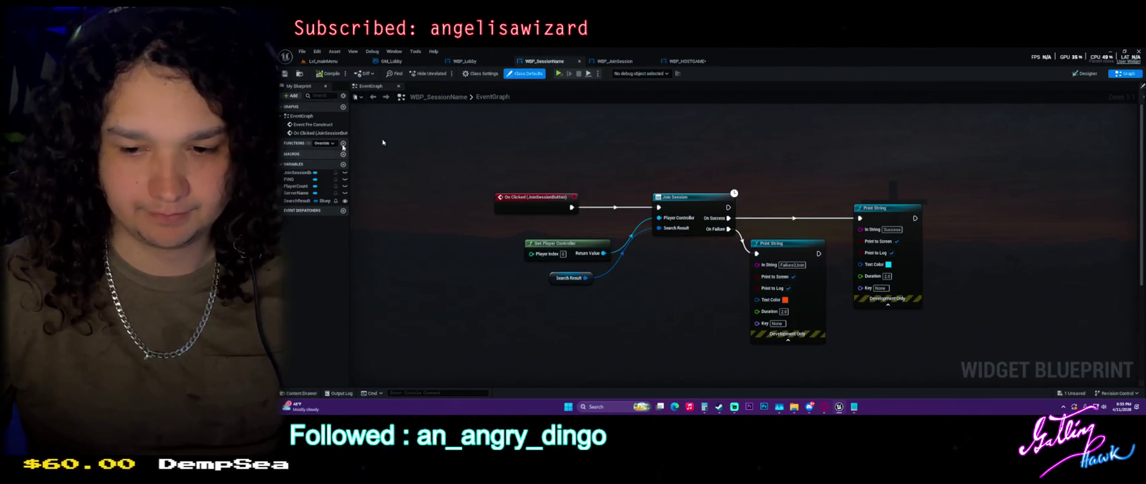
click(609, 62)
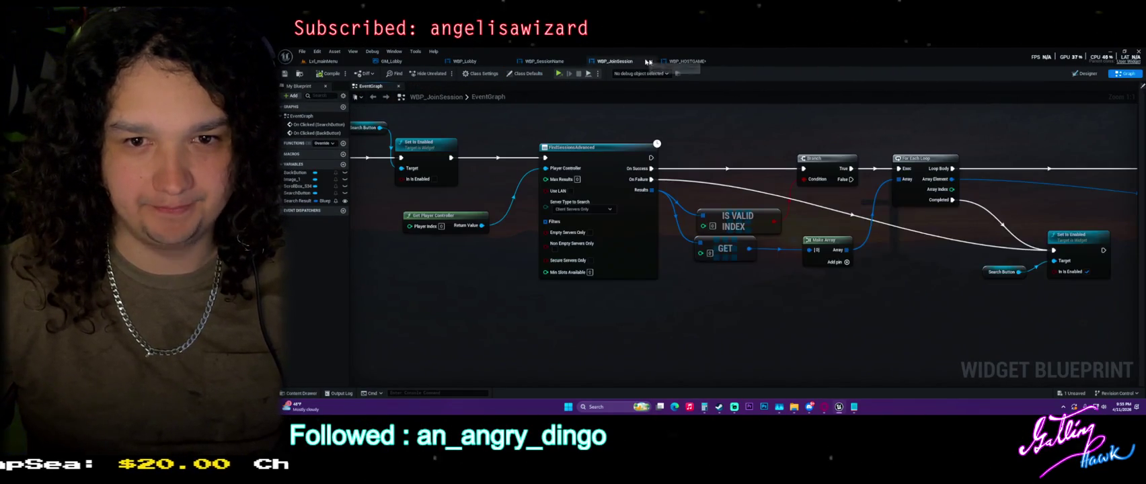
click(686, 61)
drag(687, 61, 615, 61)
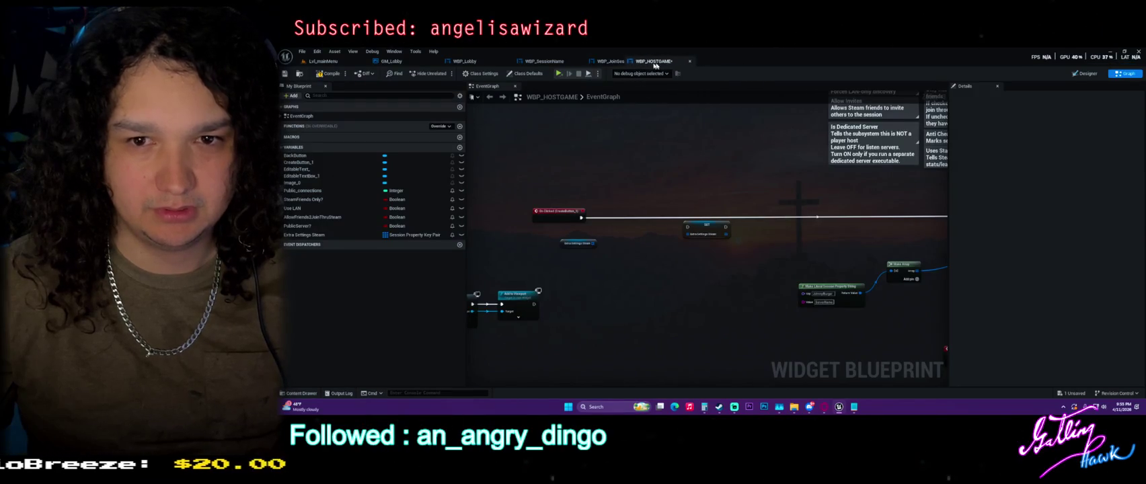
Wire Extra Settings Steam into CreateAdvancedSession's Extra Settings and play from Lvl_mainMenu.
scroll(691, 213, up, 2)
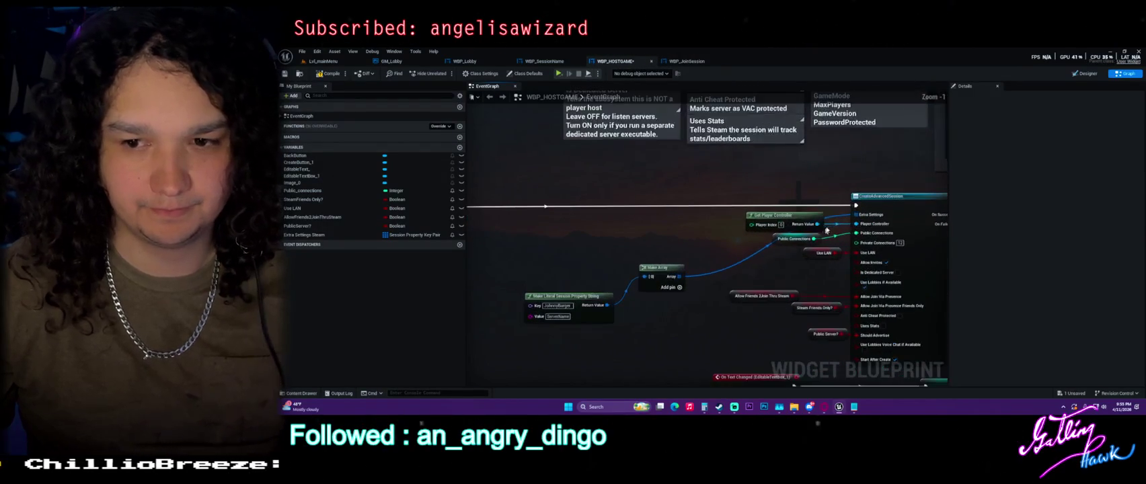
mouse_move(328, 234)
mouse_down()
mouse_move(761, 202)
mouse_move(783, 185)
mouse_move(898, 202)
mouse_move(871, 228)
mouse_move(856, 215)
mouse_up()
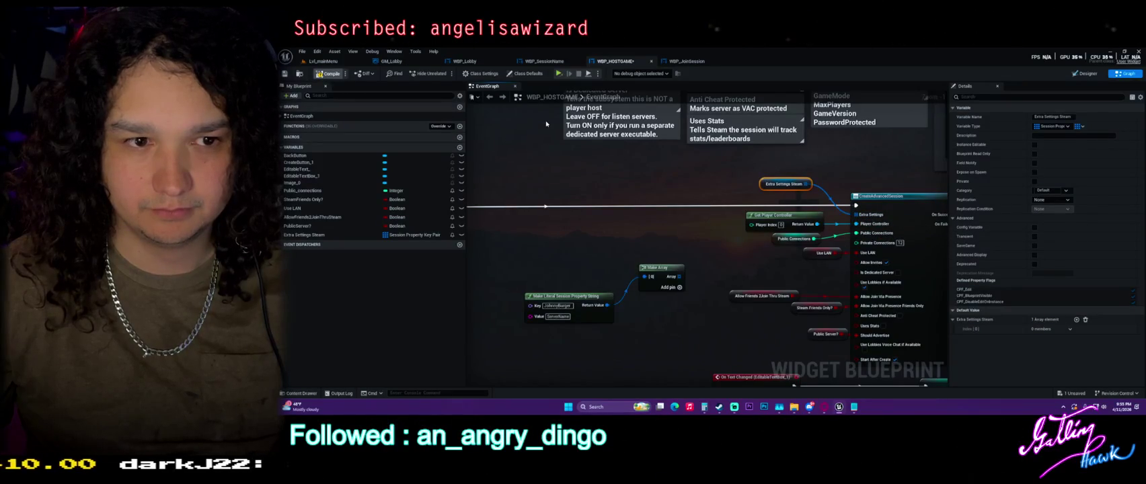
click(324, 62)
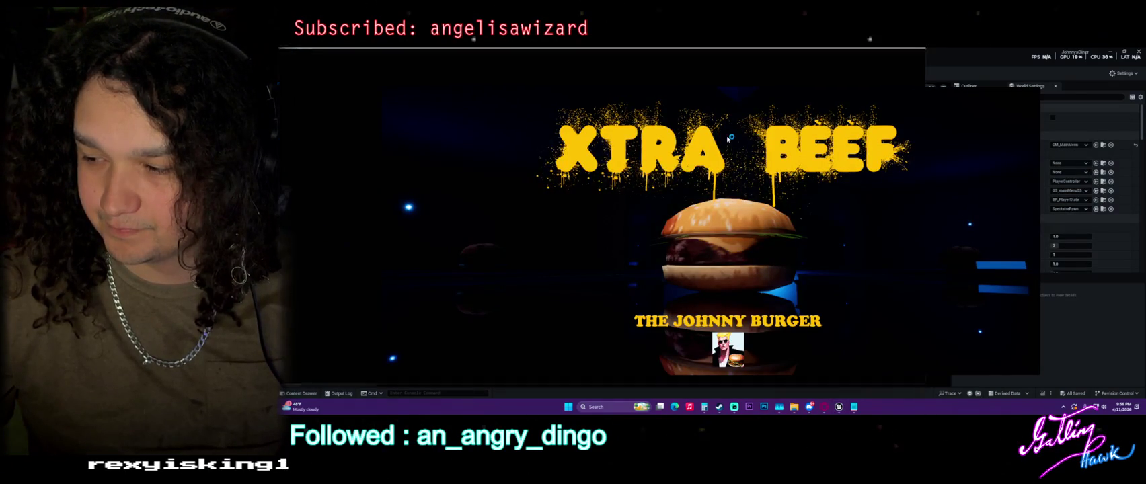
Close both running game windows with Escape.
key(Escape)
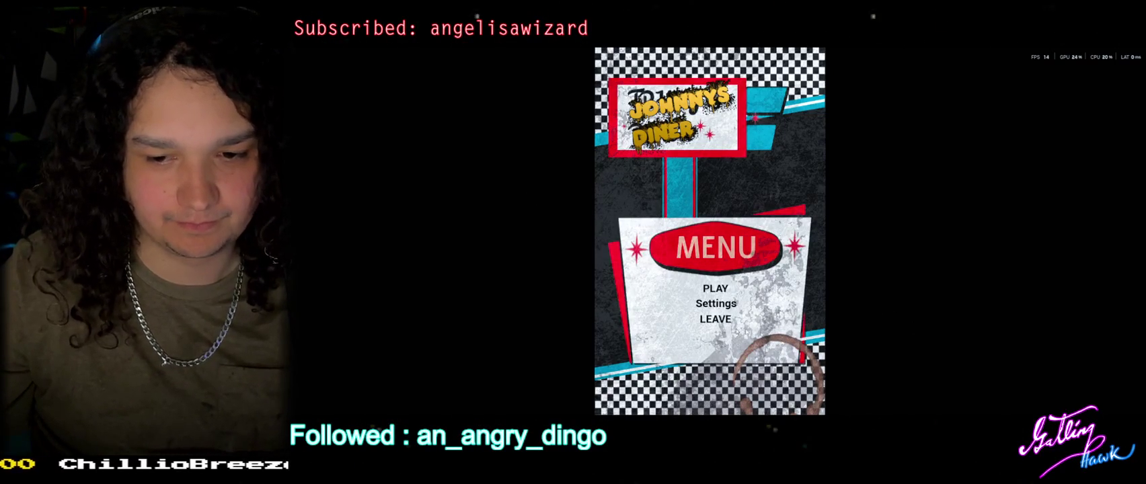
key(Escape)
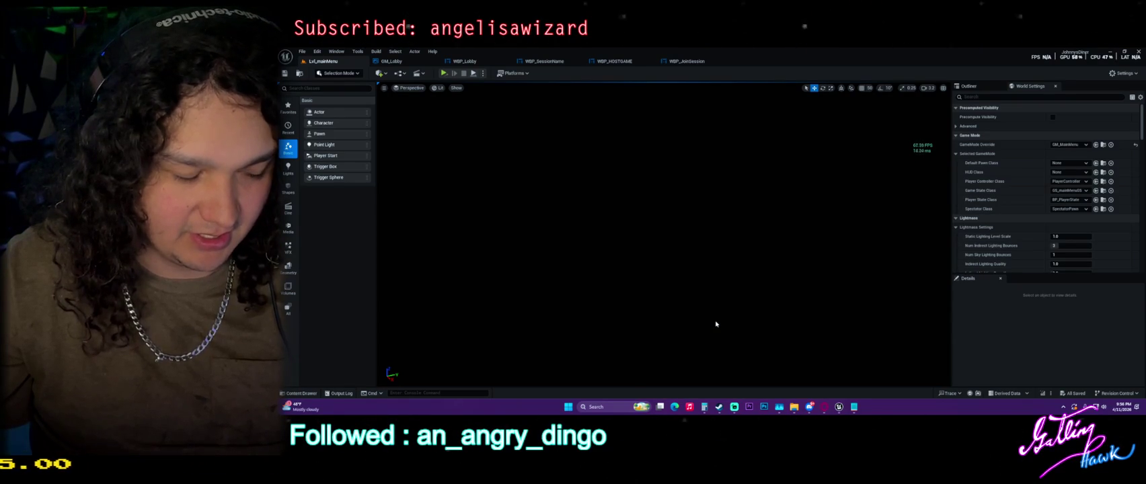
In WBP_HOSTGAME, wire Make Array's output into Extra Settings and move the getter lower.
click(614, 61)
click(688, 202)
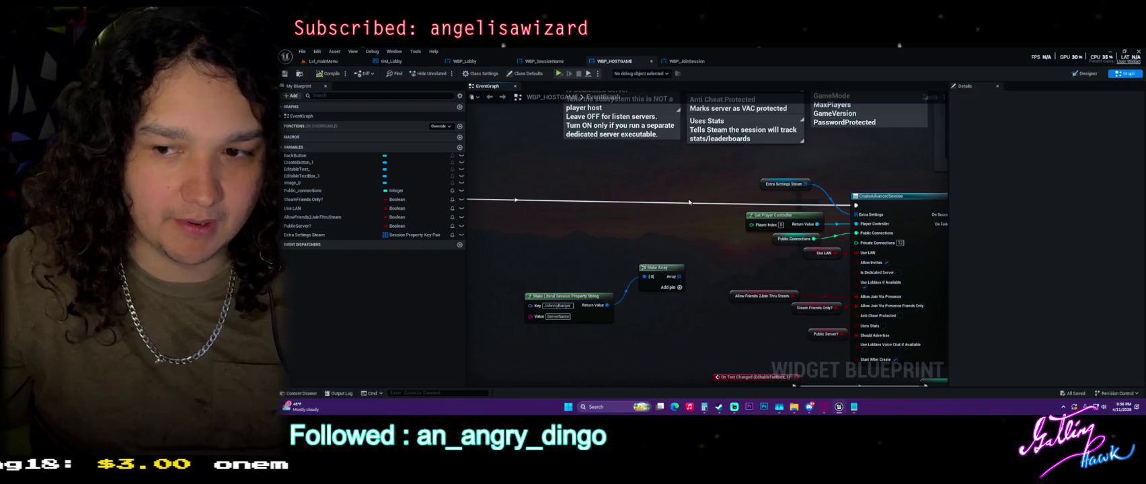
mouse_move(679, 277)
mouse_down()
mouse_move(774, 287)
mouse_move(841, 217)
mouse_move(765, 187)
mouse_move(700, 196)
mouse_move(522, 266)
mouse_move(489, 331)
mouse_move(598, 395)
mouse_move(605, 376)
mouse_up()
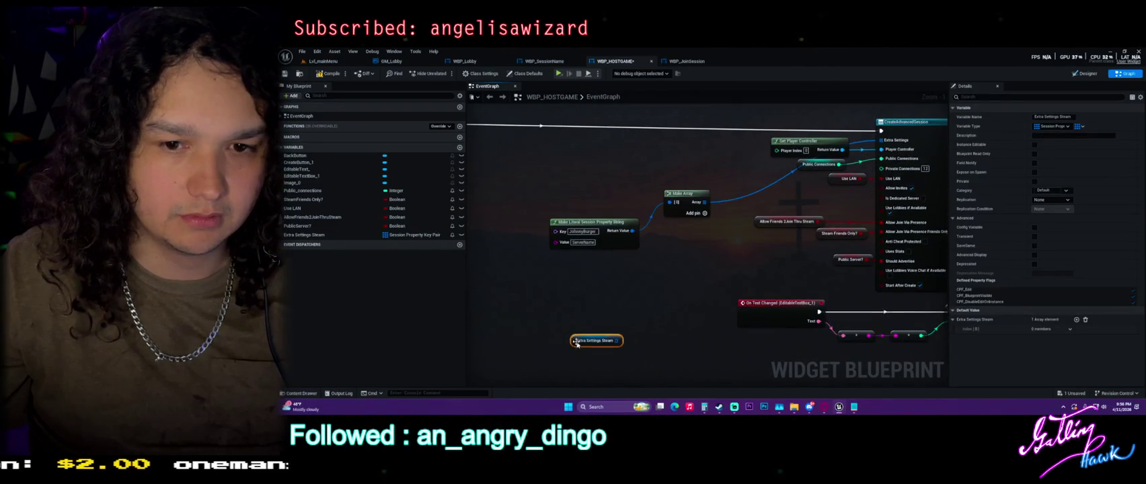
click(618, 226)
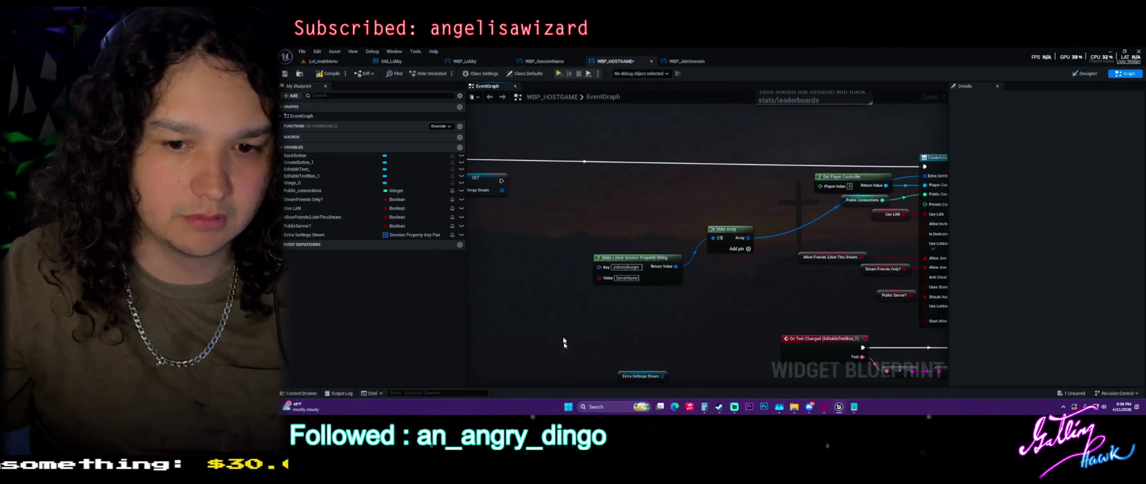
Launch Snipping Tool and capture the Make Array and CreateAdvancedSession nodes, then close it.
click(596, 407)
text(sw)
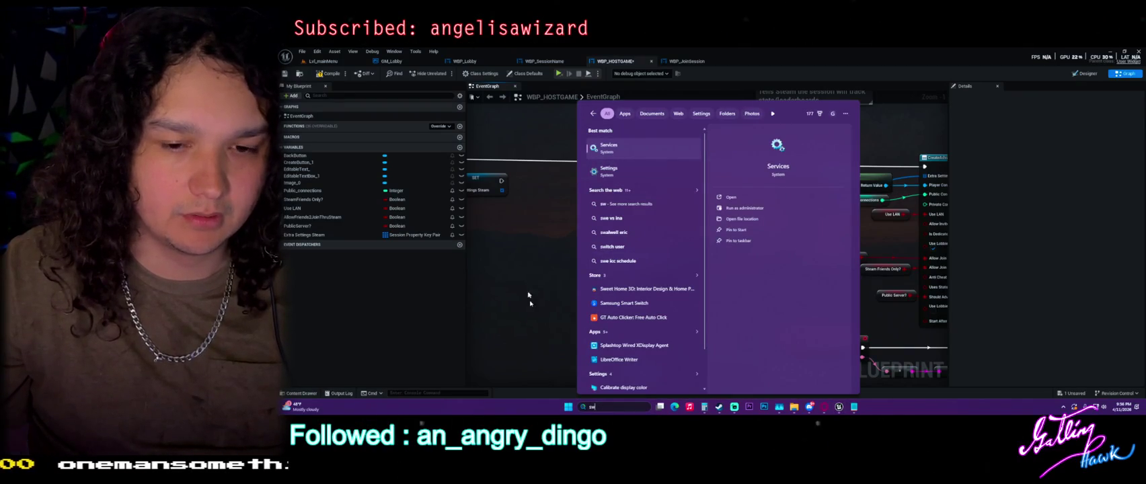
key(BackSpace)
text(nipping Tool)
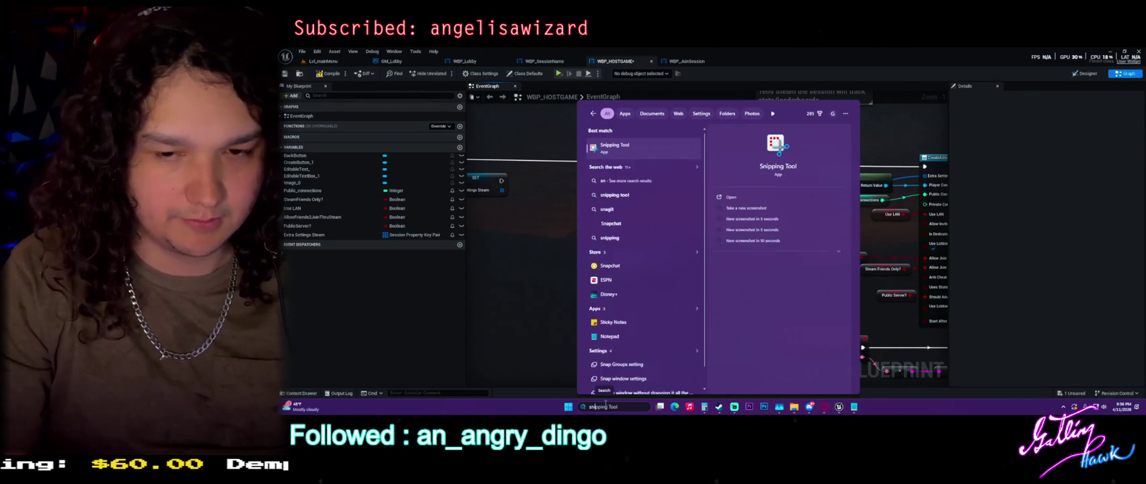
click(649, 149)
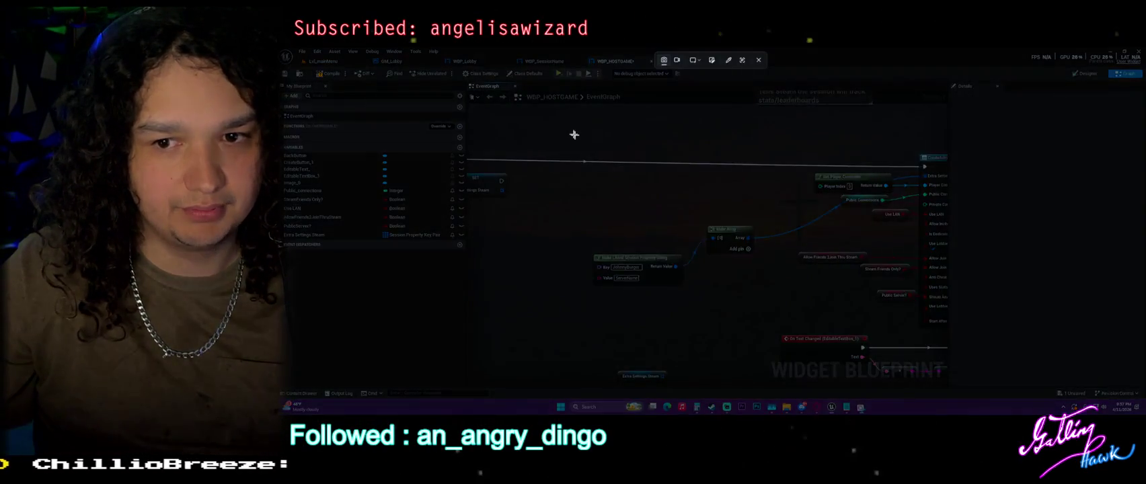
mouse_move(572, 133)
mouse_down()
mouse_move(949, 312)
mouse_move(938, 311)
mouse_up()
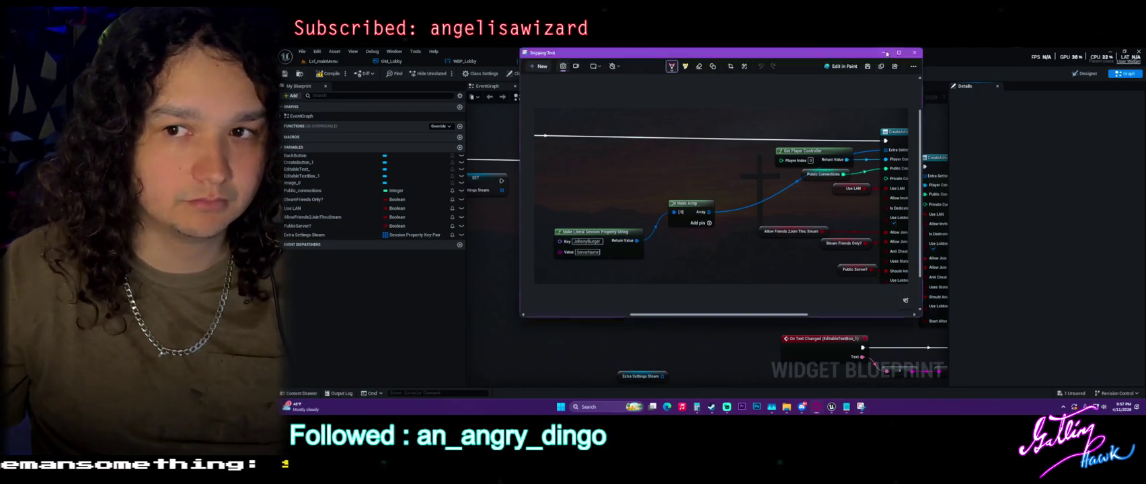
key(alt+Tab)
click(627, 268)
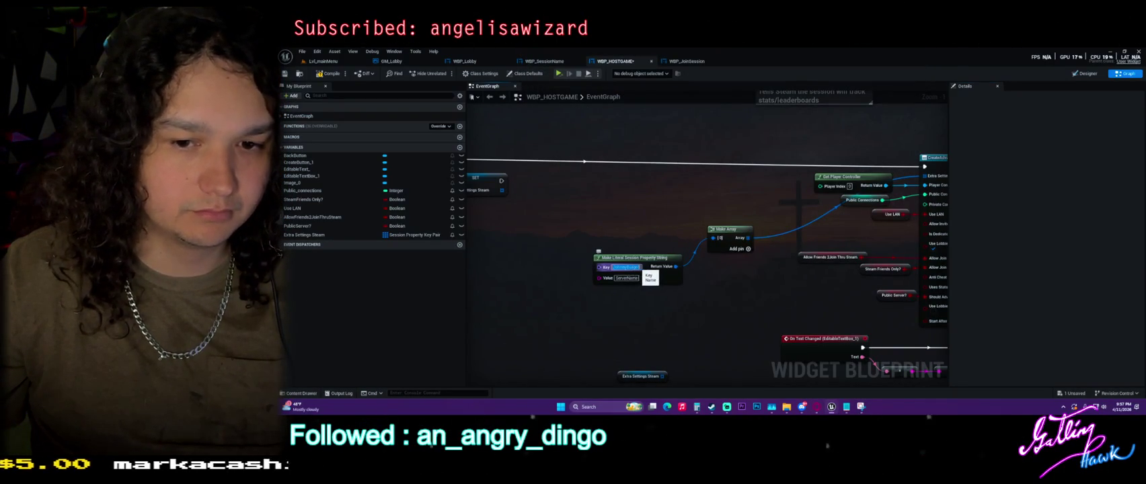
Set the Make Literal Session Property String key to GameName and value to JohnnyBurger.
text(GameName)
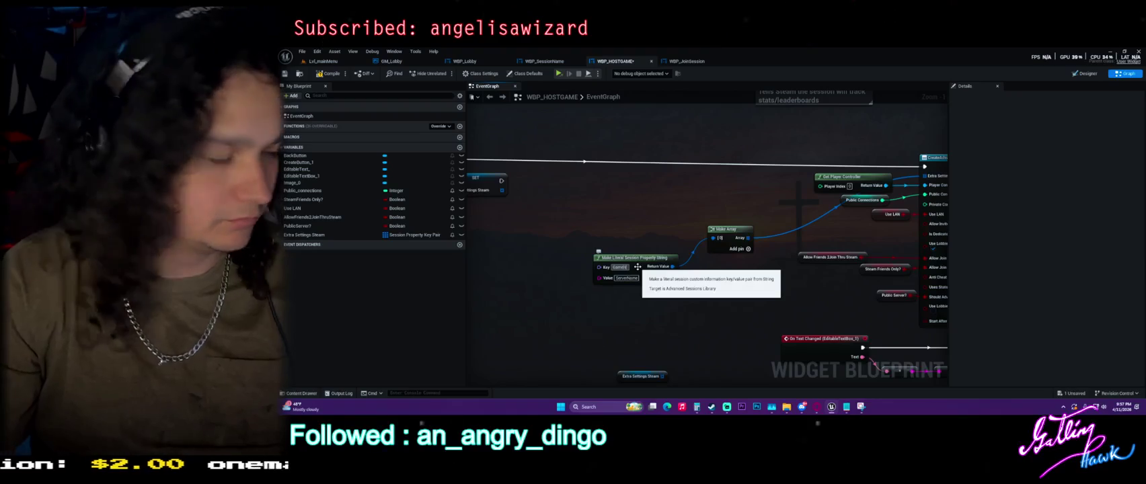
click(626, 278)
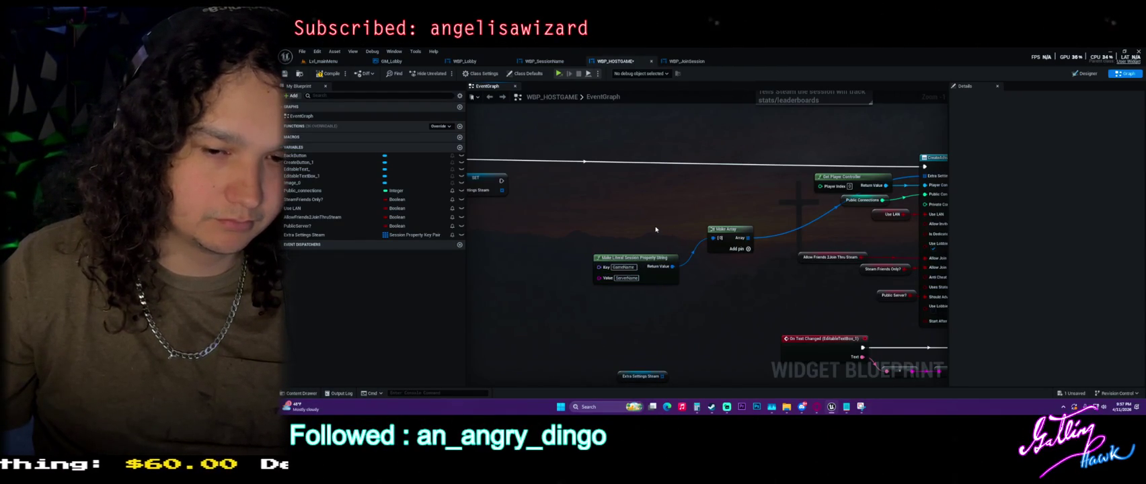
key(ctrl+z)
click(631, 267)
key(ctrl+z)
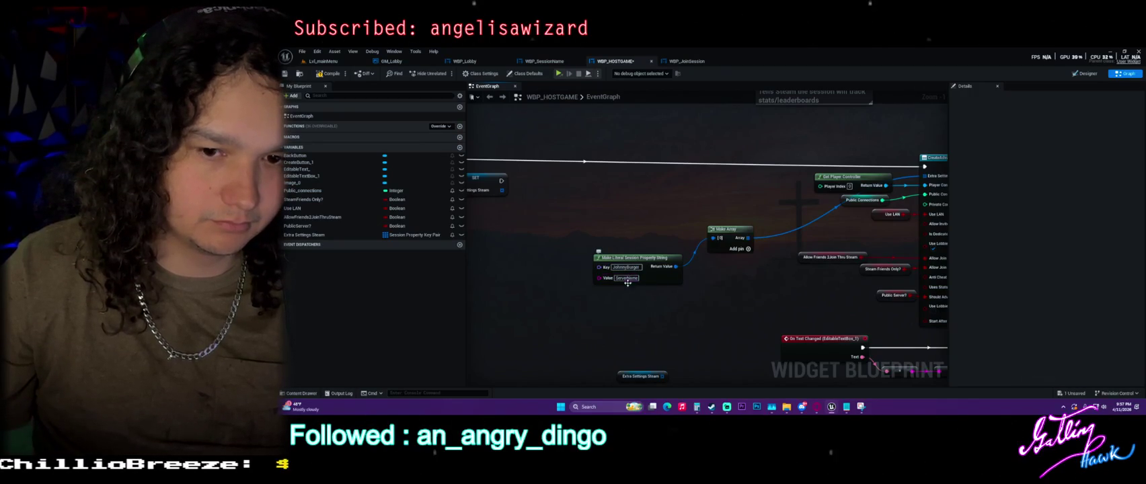
key(ctrl+z)
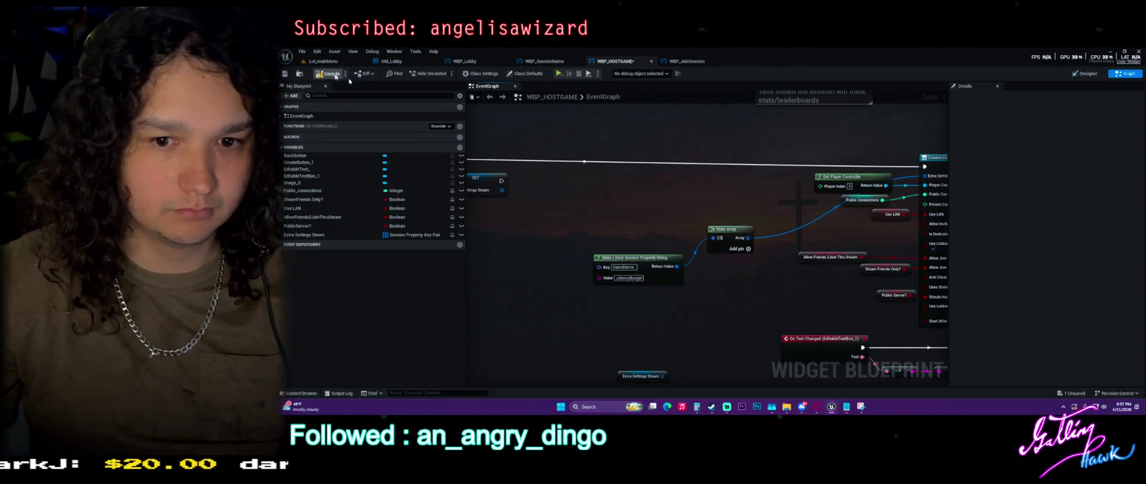
Delete the SET Extra Settings Steam node and switch to WBP_JoinSession.
click(533, 186)
key(Delete)
drag(536, 213, 684, 243)
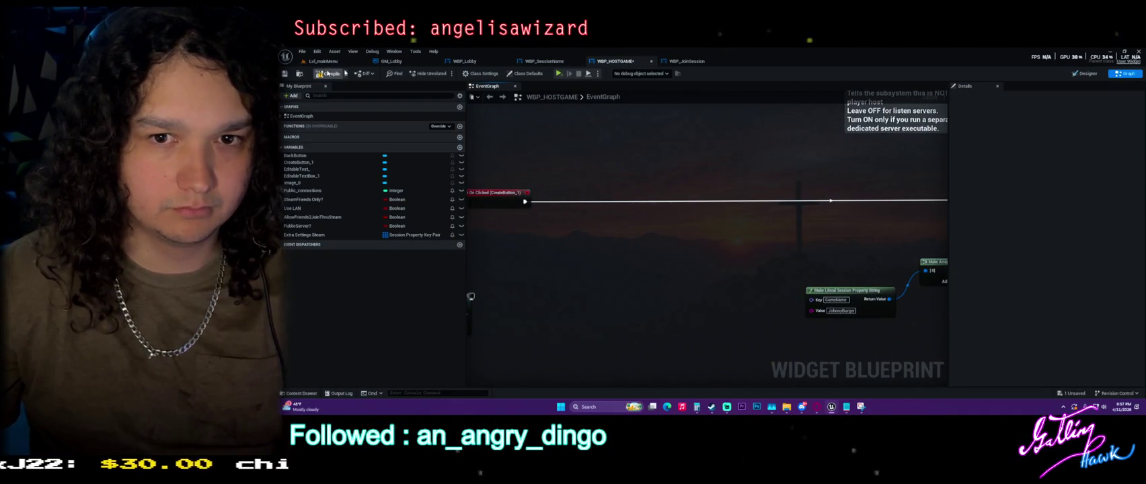
click(687, 61)
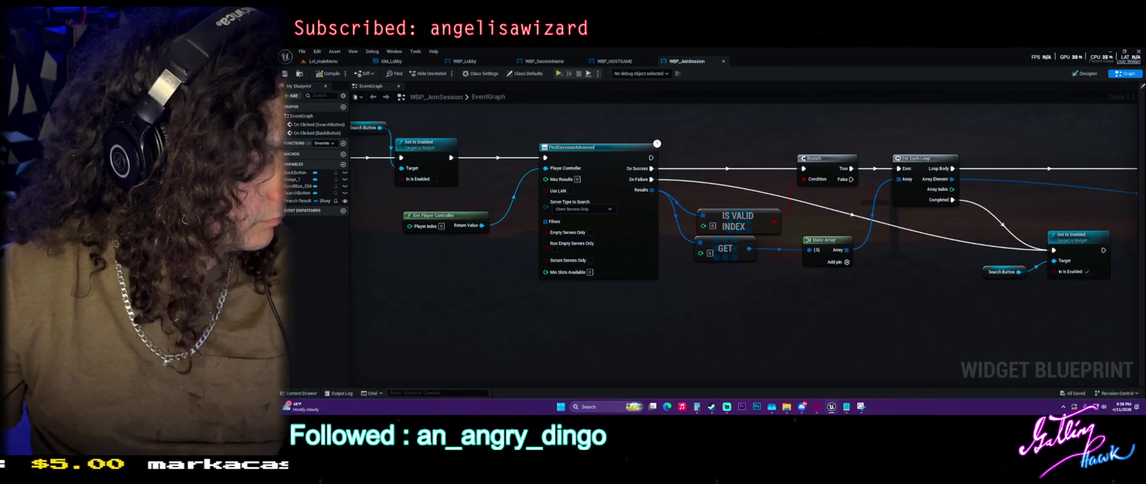
Add an array Get (a copy) node off the search Results, then delete it.
drag(652, 191, 720, 297)
text(get)
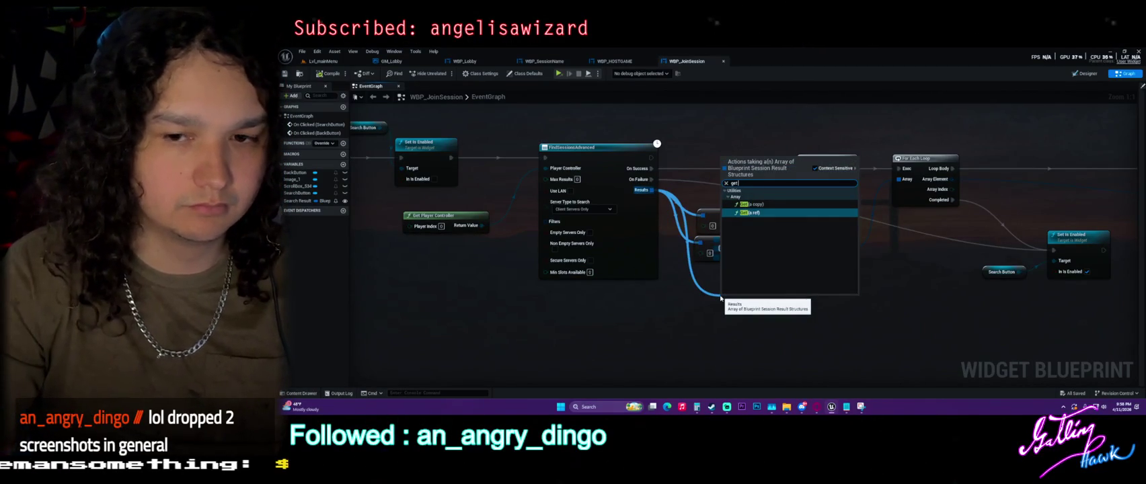
key(Up)
key(Return)
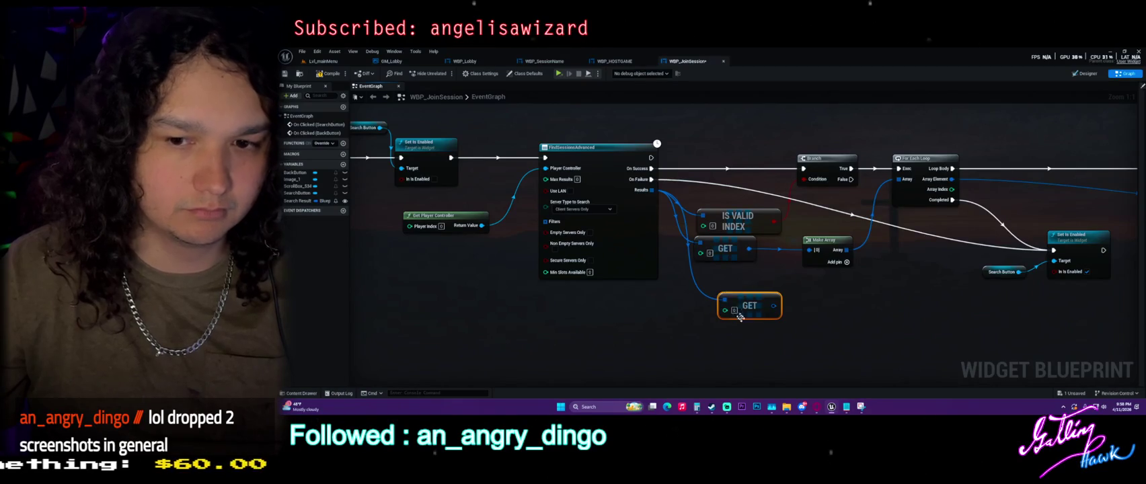
key(Delete)
Search the node list for 'get array pro', then dismiss it without adding anything.
right_click(715, 294)
text(get arra)
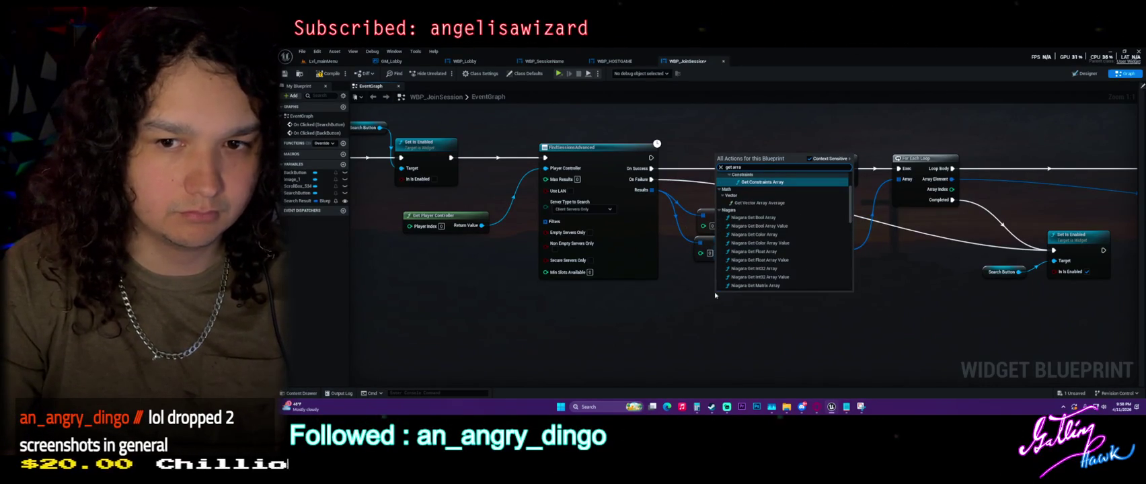
text(y pro)
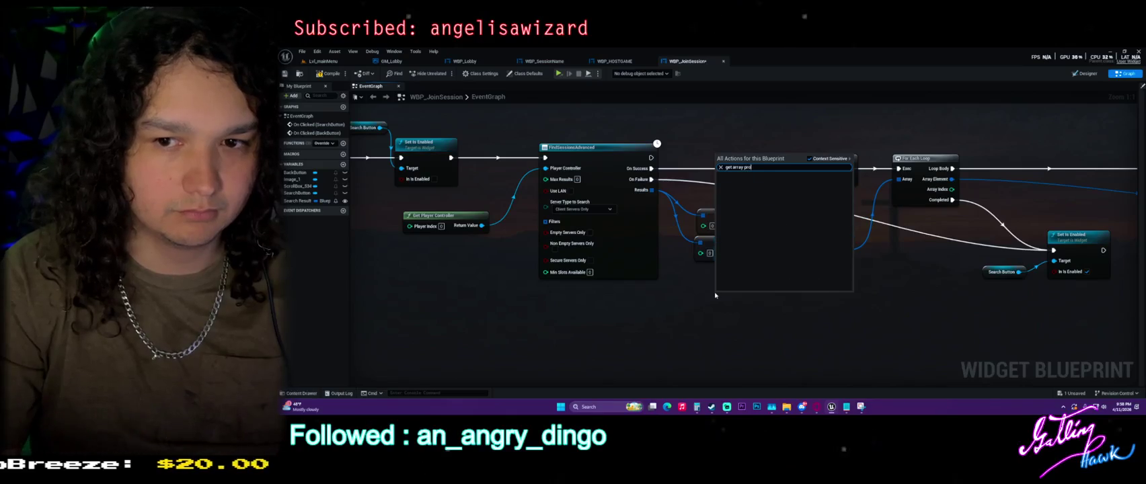
key(BackSpace)
key(BackSpace)
key(BackSpace)
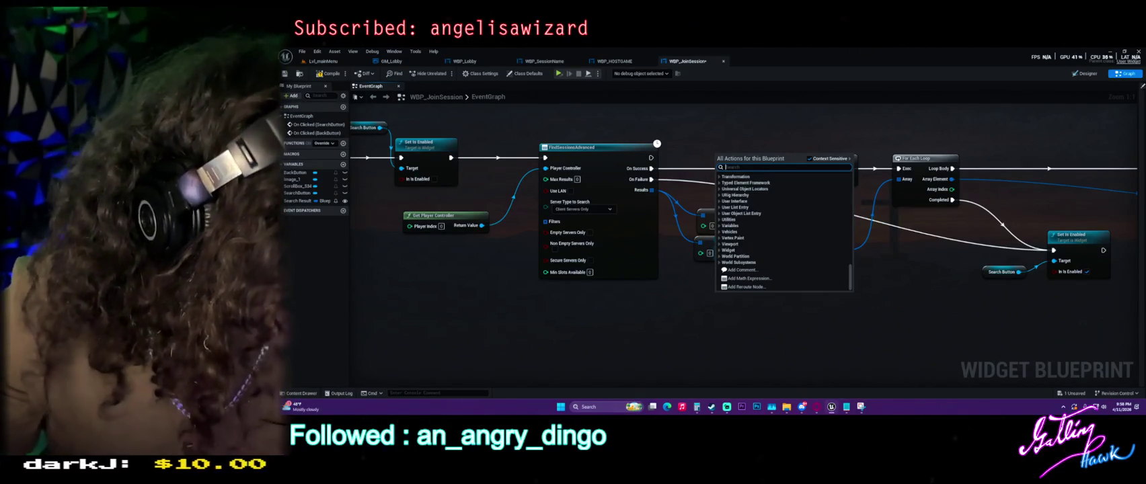
key(Escape)
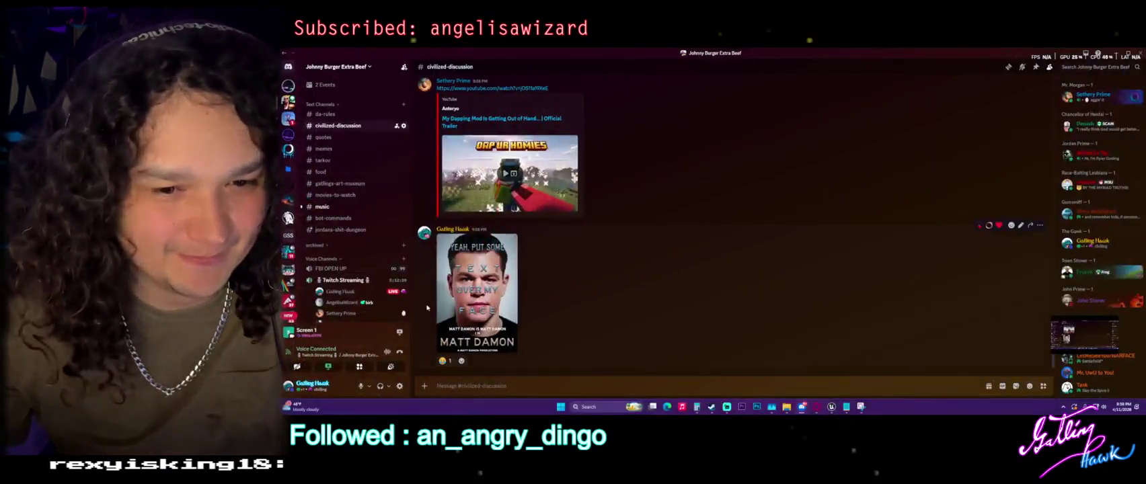
click(474, 304)
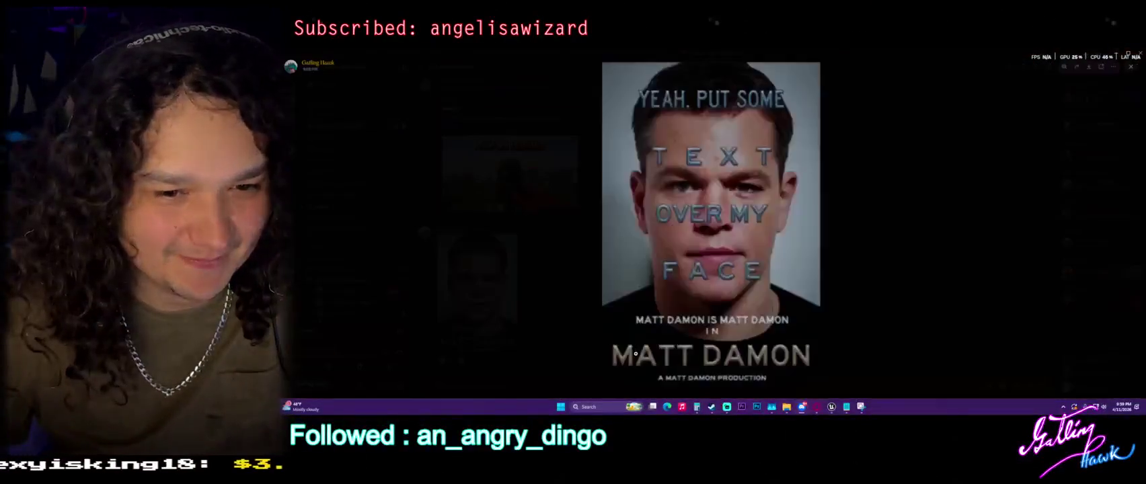
View the enlarged meme in Discord, close it, and minimise Discord back to Unreal.
click(445, 363)
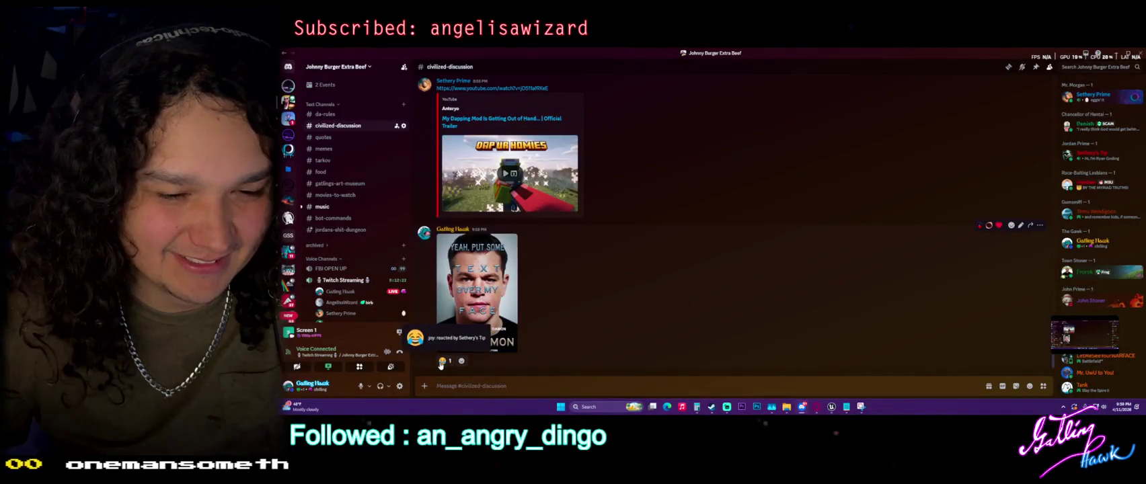
click(471, 323)
click(849, 209)
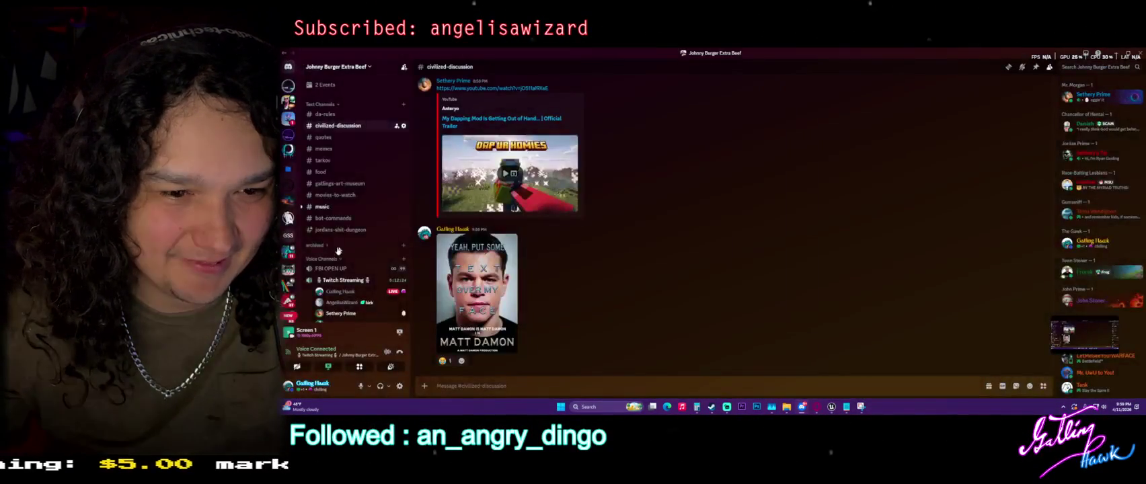
click(1054, 57)
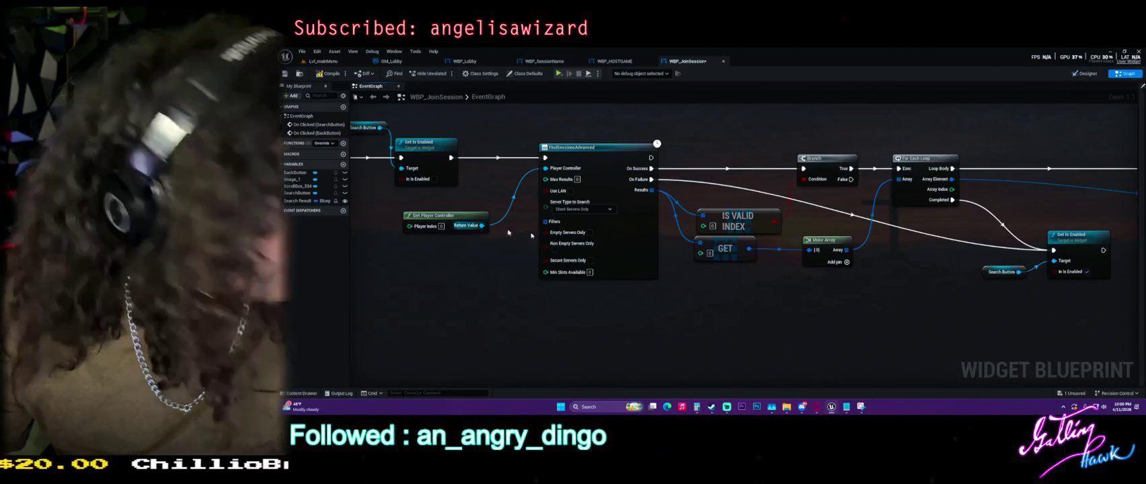
drag(252, 187, 658, 222)
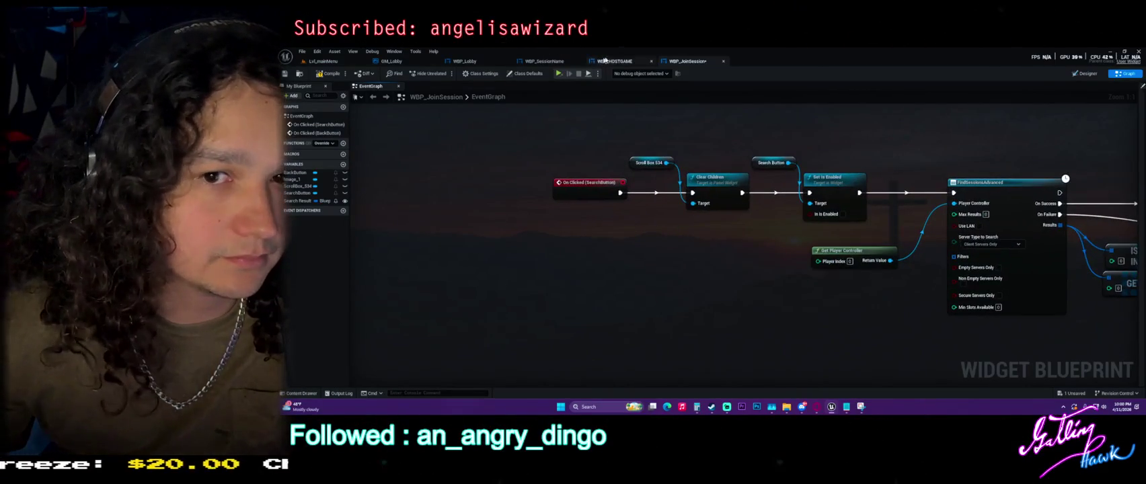
Review WBP_HOSTGAME, then WBP_JoinSession's results loop, session-name creation and scroll-box add.
click(614, 61)
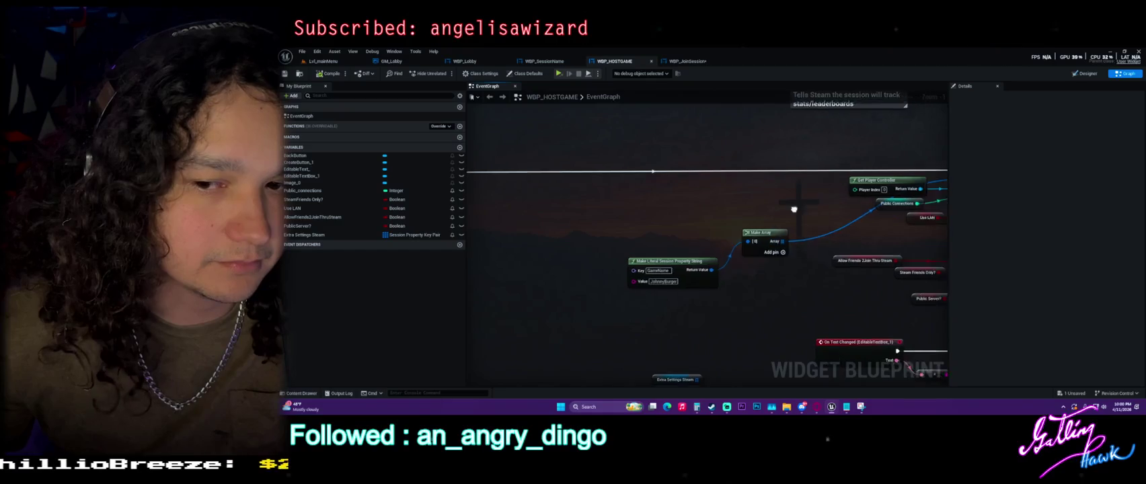
click(687, 62)
drag(799, 179, 448, 181)
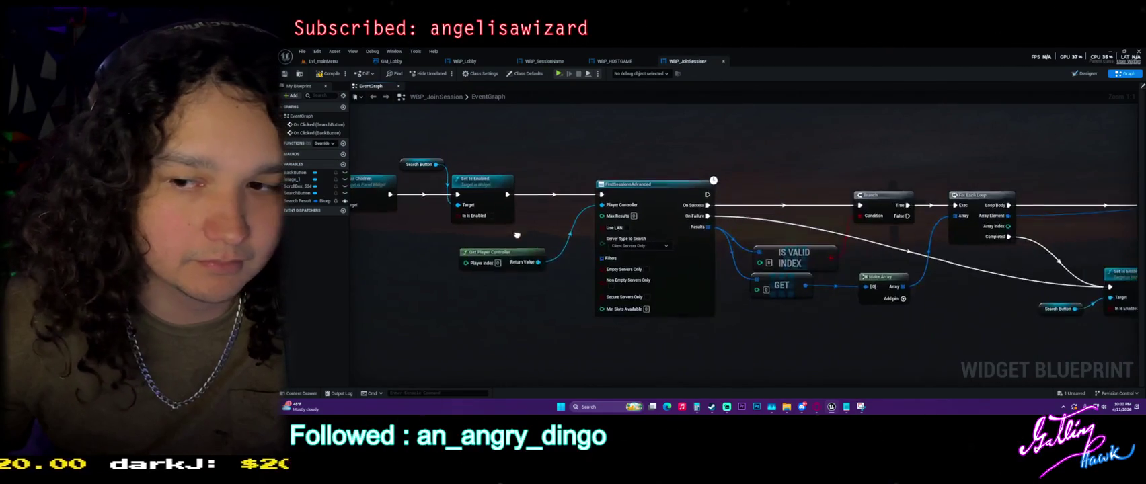
drag(838, 309, 437, 306)
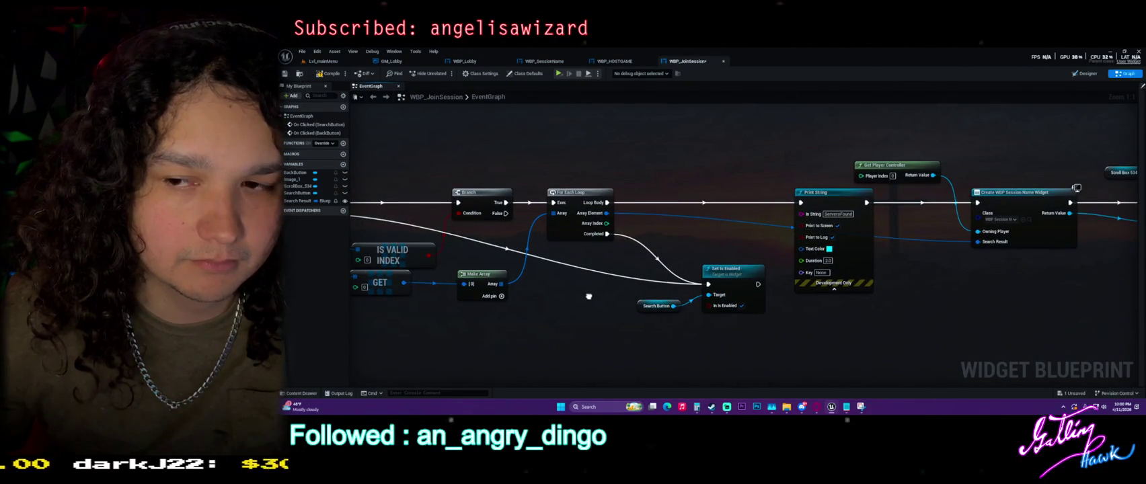
drag(588, 296, 441, 296)
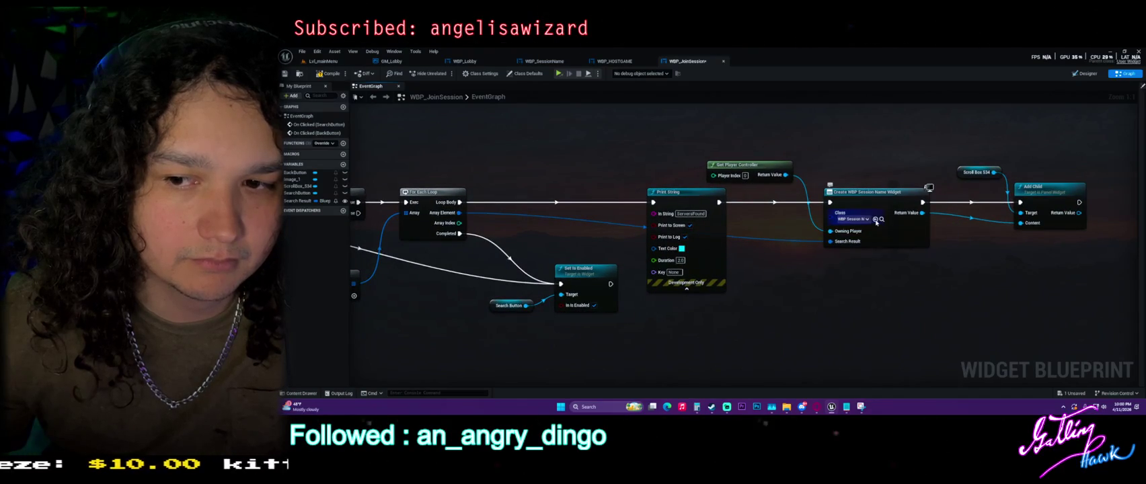
Open WBP_SessionName from the Content Drawer, then return to Lvl_mainMenu.
key(ctrl+space)
double_click(1029, 276)
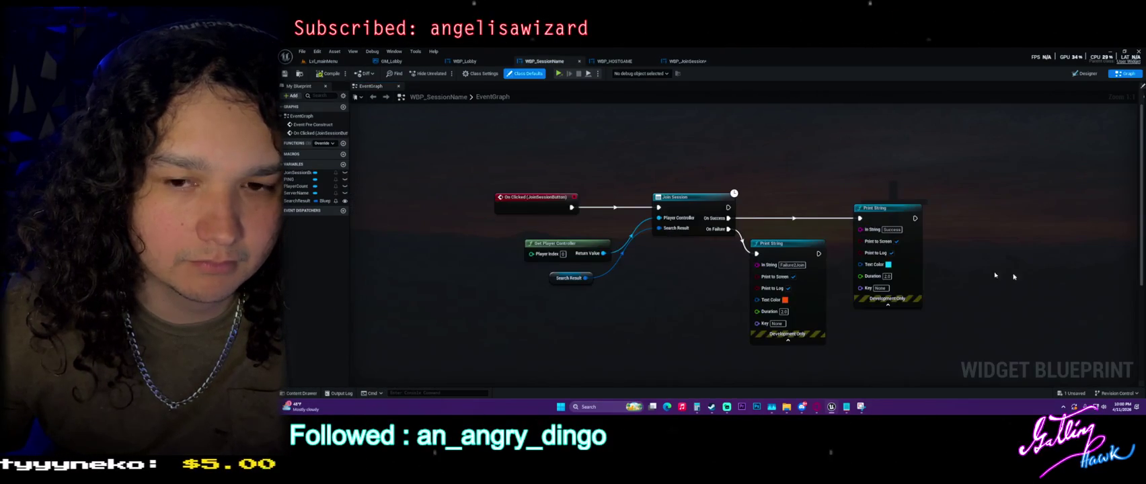
click(700, 202)
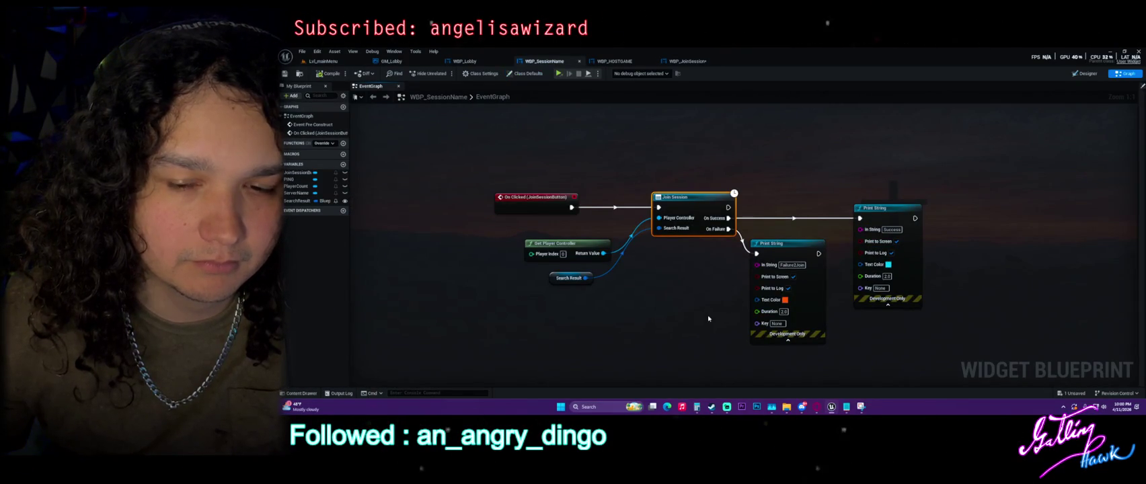
click(341, 62)
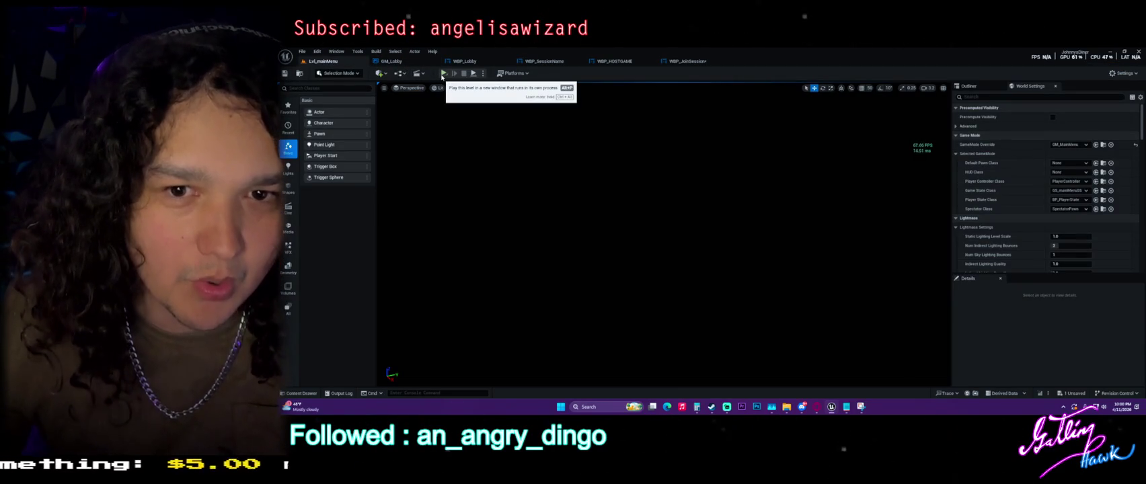
Review the Number of Players setting in the Play options menu.
click(481, 74)
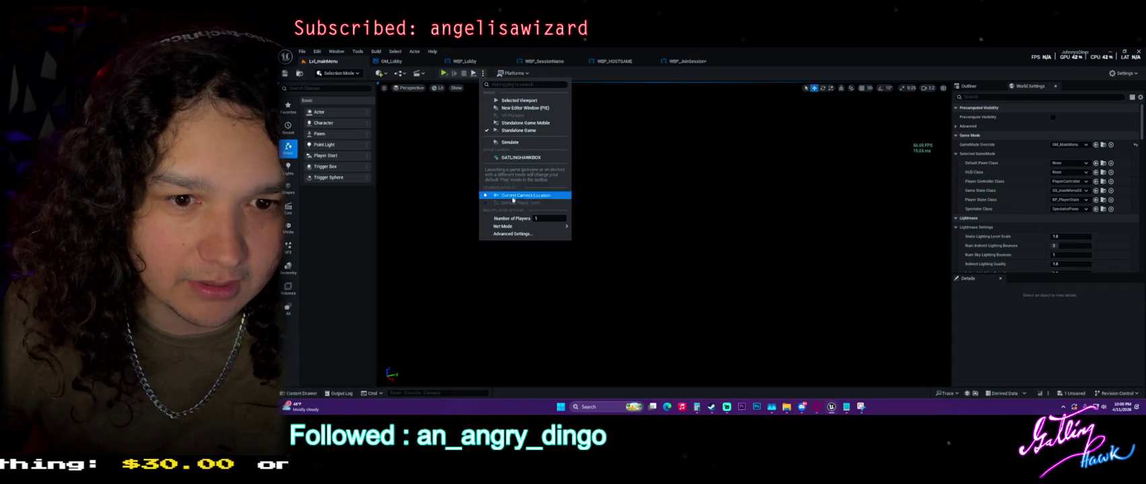
click(543, 218)
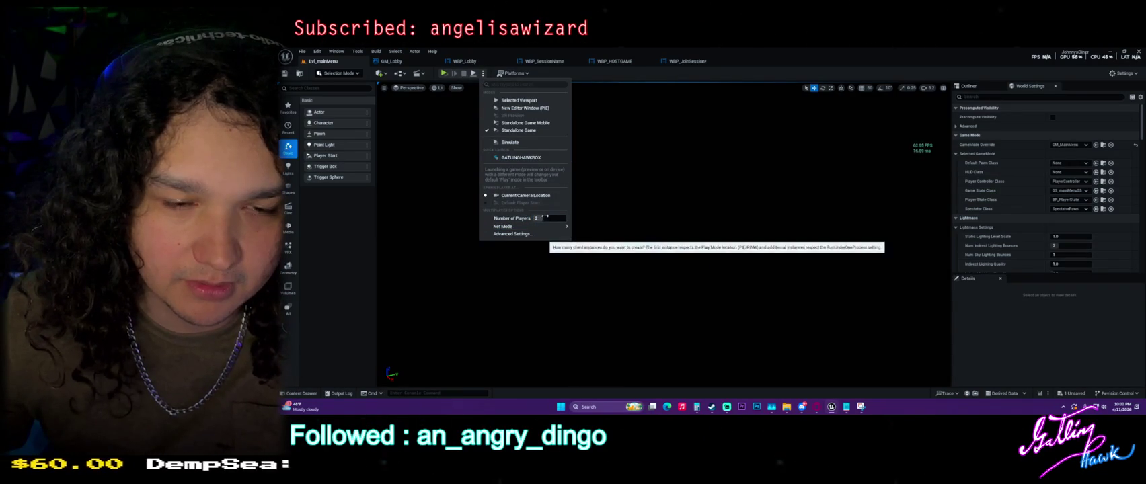
click(546, 219)
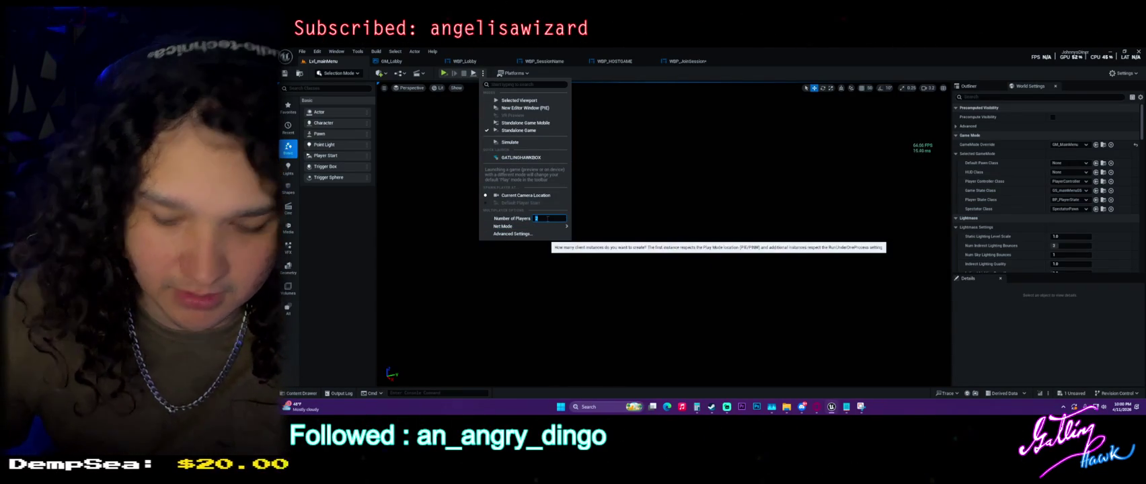
click(591, 162)
Look over the Platforms menu, then return to the WBP_HOSTGAME event graph.
click(515, 73)
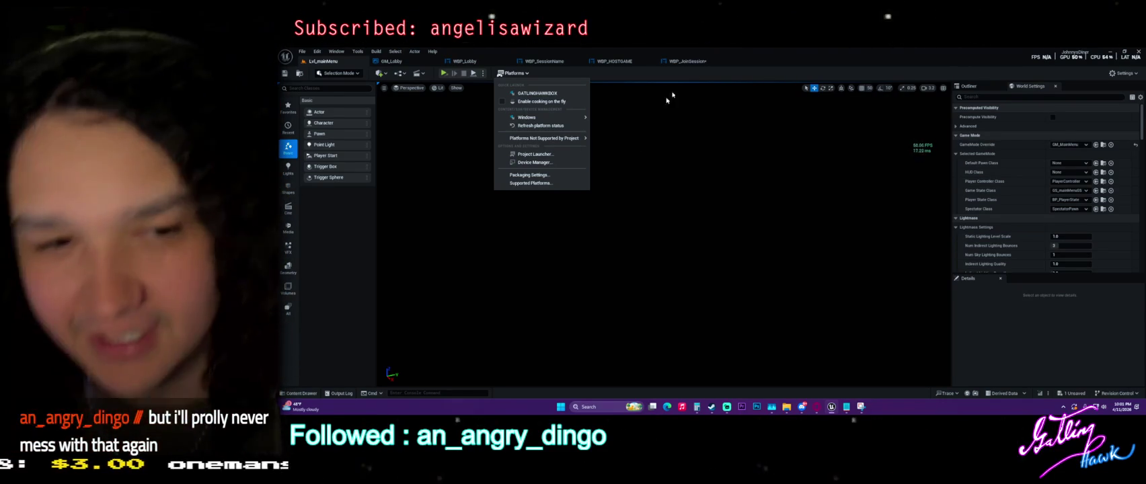
key(Escape)
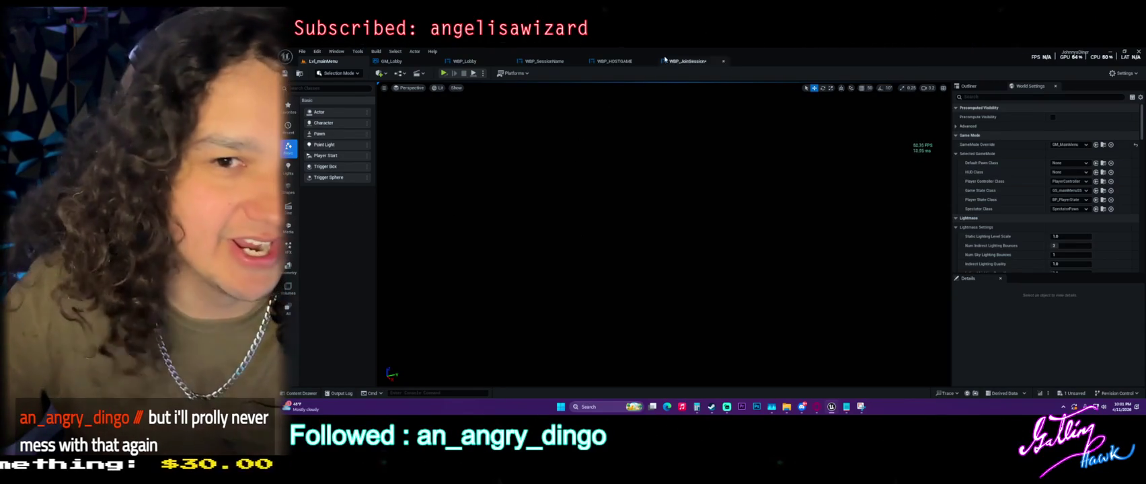
click(627, 62)
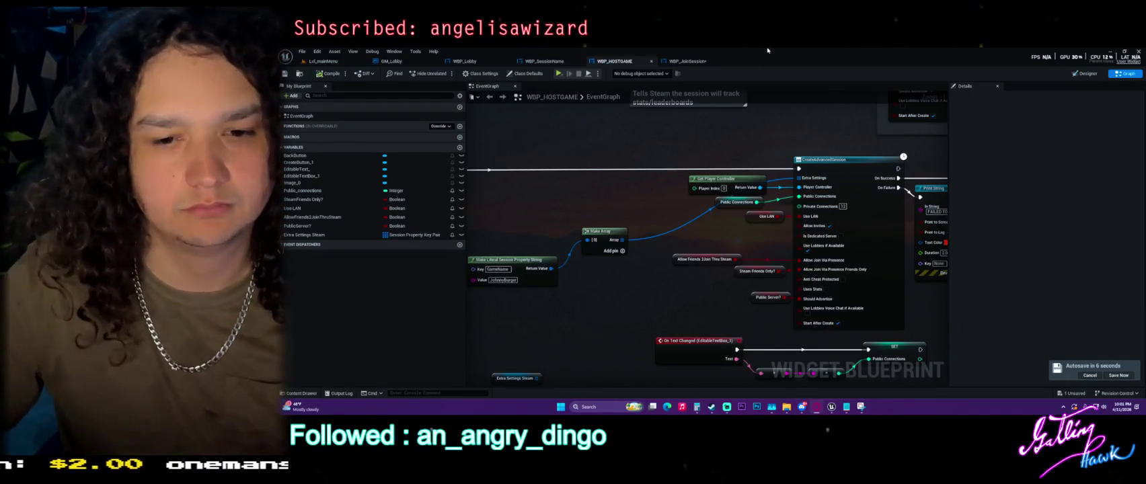
drag(670, 140, 520, 126)
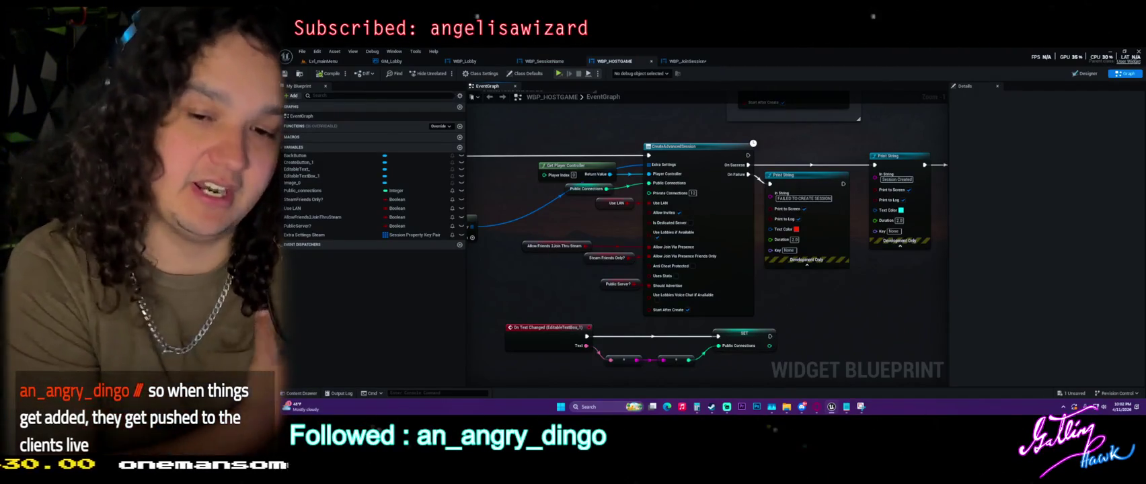
From the Lvl_mainMenu level, run the custom Project Launcher profile to build, cook and package Win64.
click(323, 61)
click(514, 73)
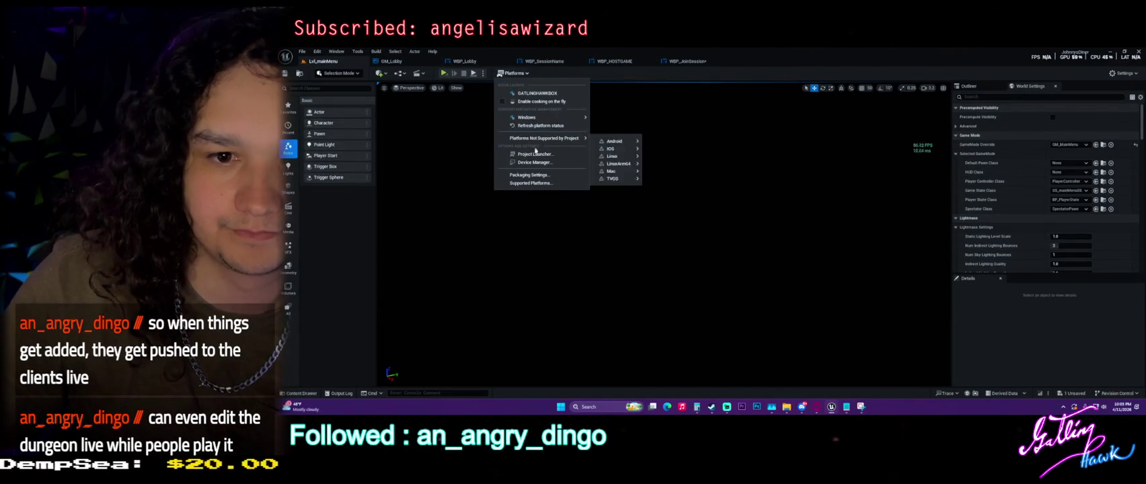
click(535, 154)
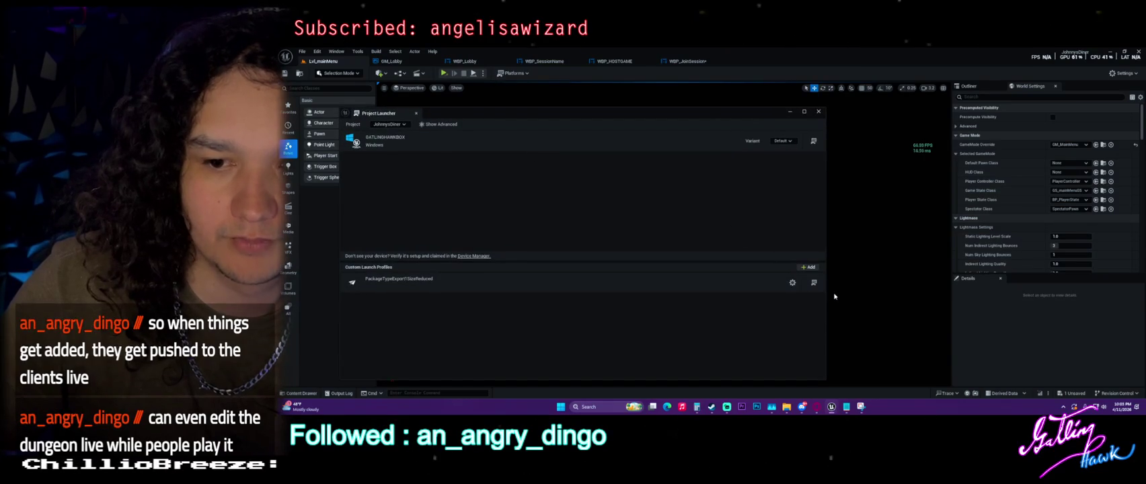
click(814, 284)
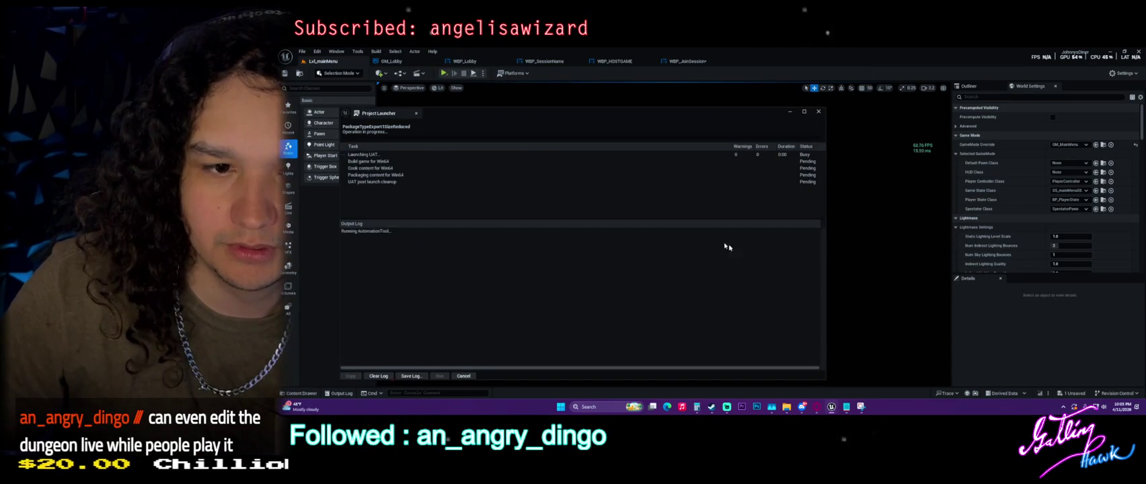
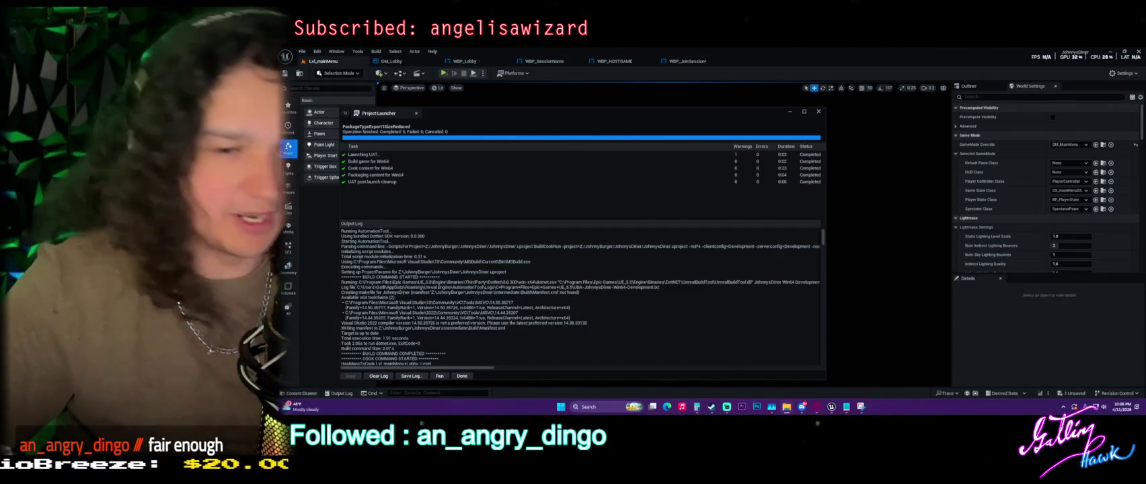
Dismiss the completed build log in Project Launcher.
click(462, 376)
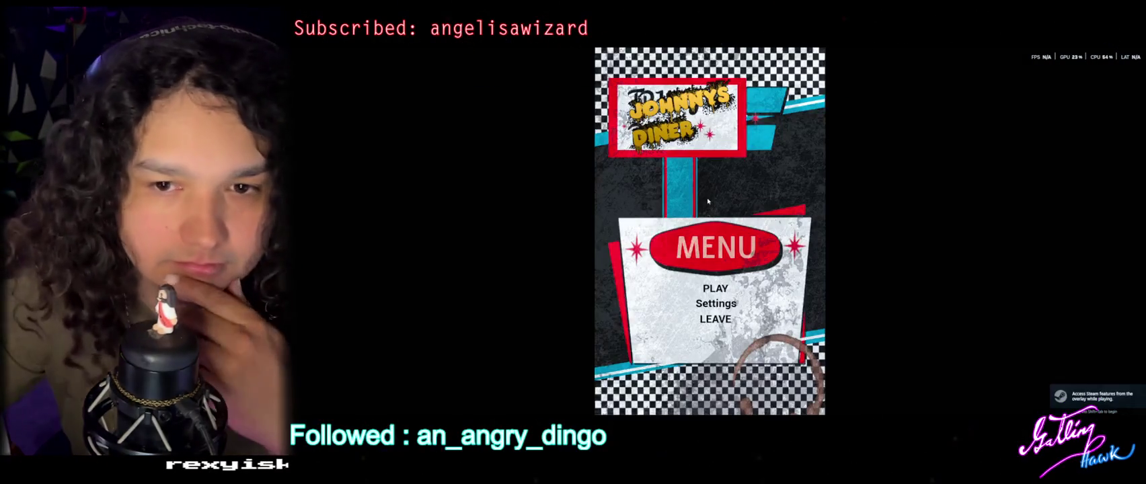
Host a Johnny's Diner game with Max Players kept at 2.
click(727, 292)
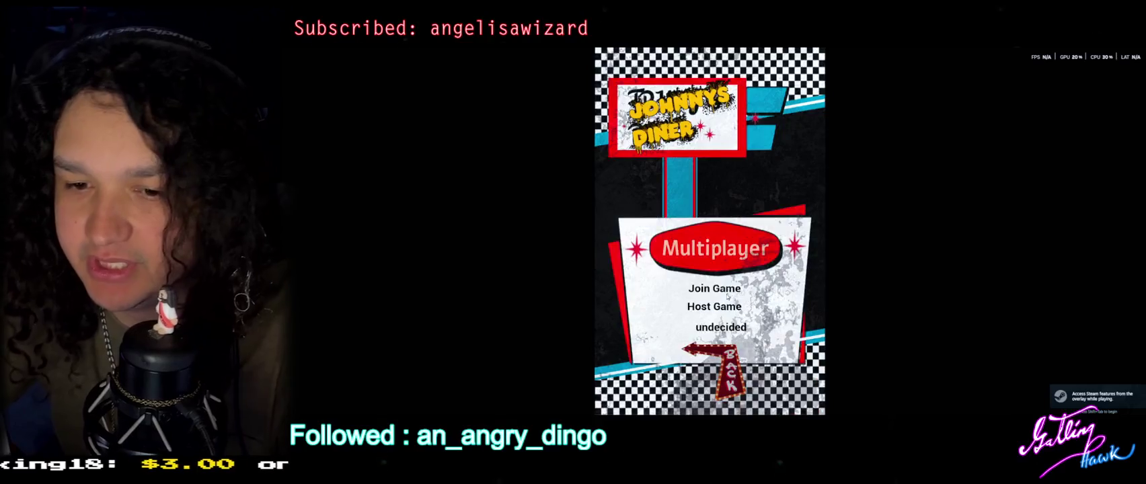
click(714, 307)
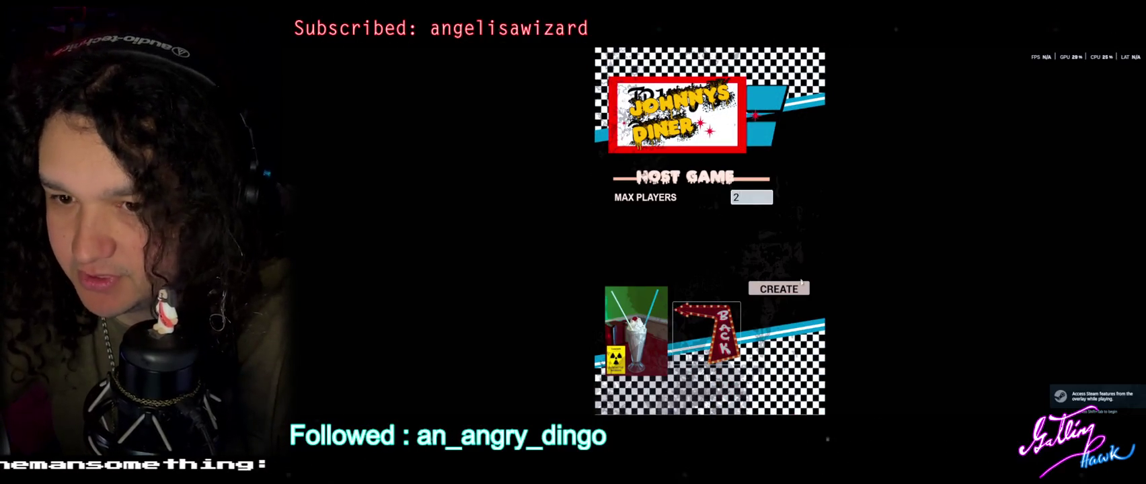
click(780, 288)
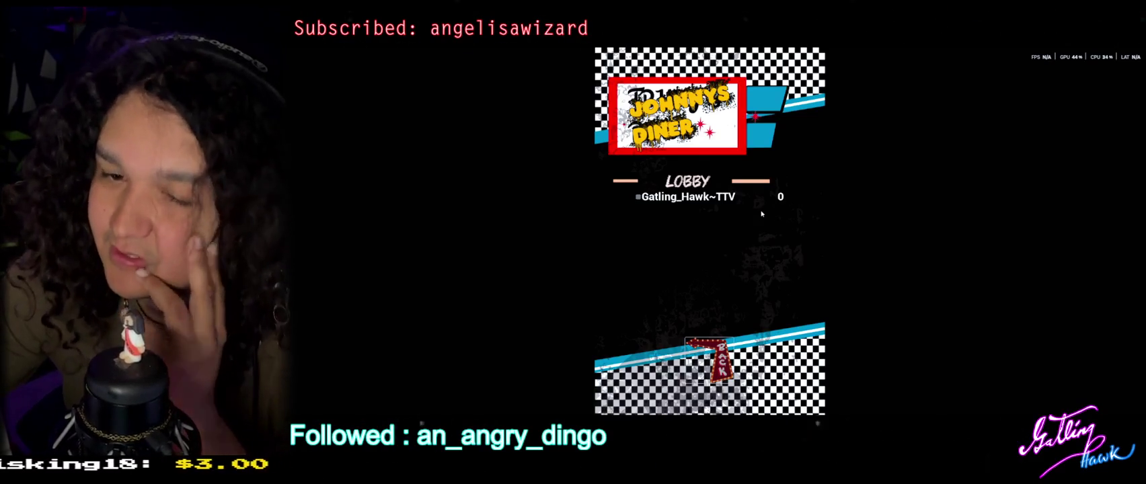
Leave the hosted lobby and open the Join Game lobby list.
click(702, 369)
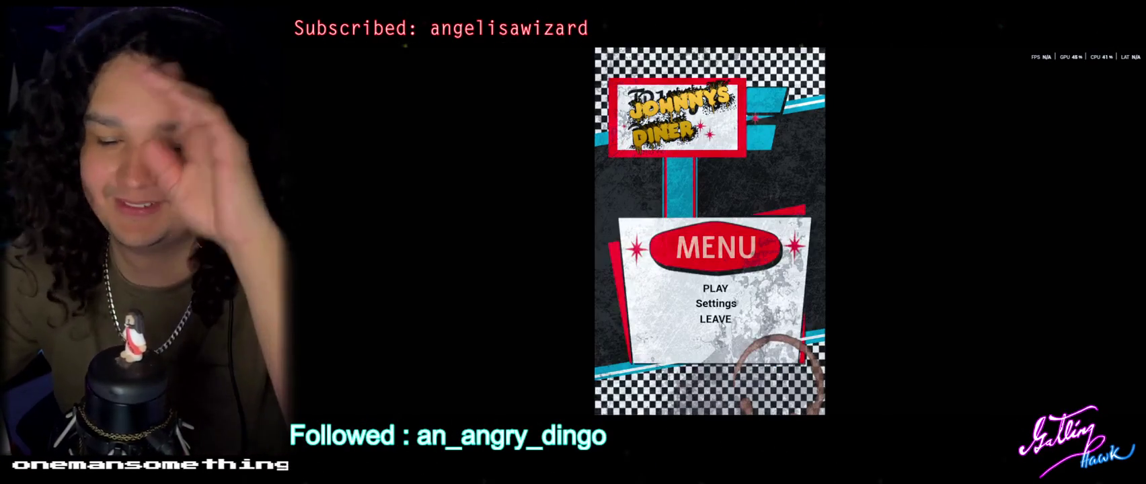
click(715, 288)
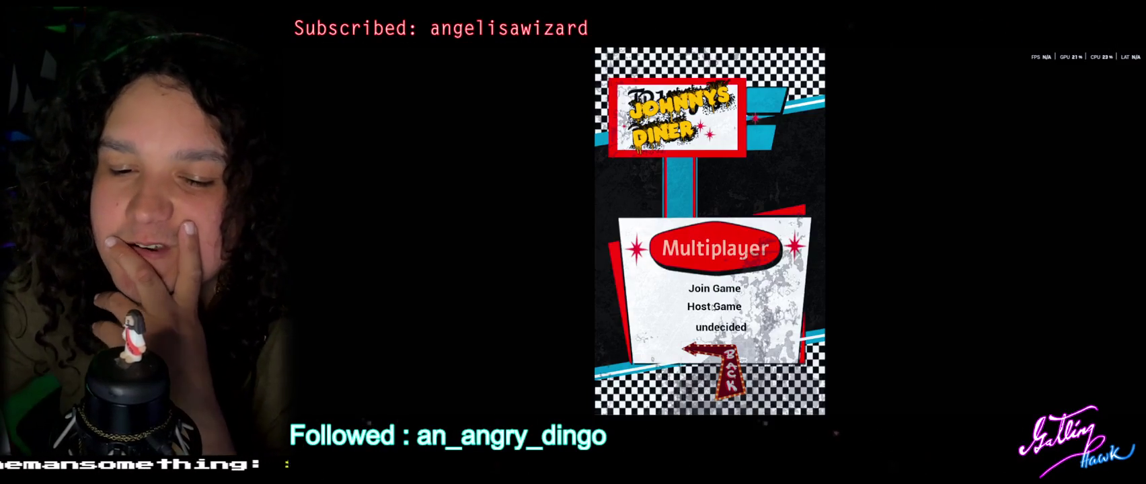
click(717, 290)
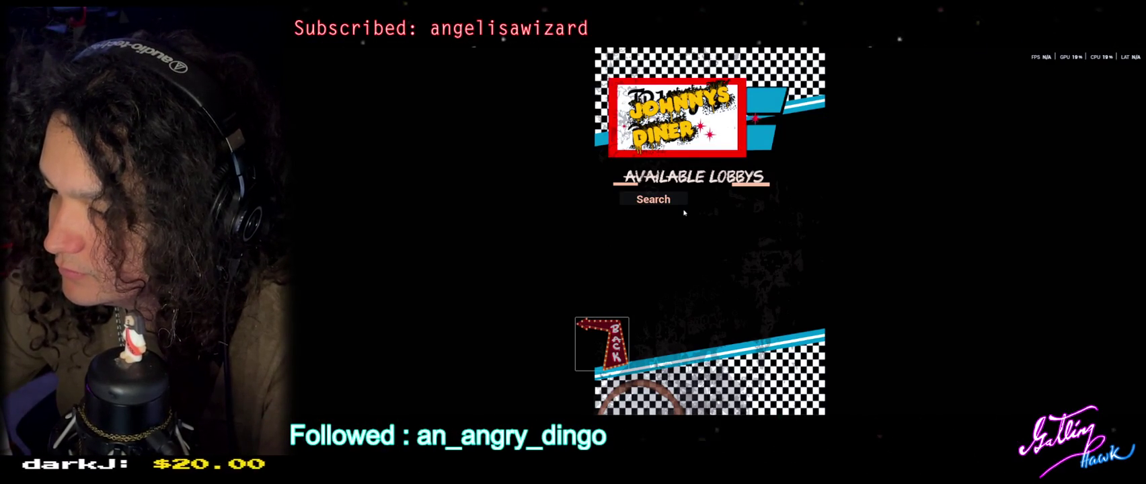
Search for lobbies repeatedly, then try joining the Fein lobby.
click(674, 199)
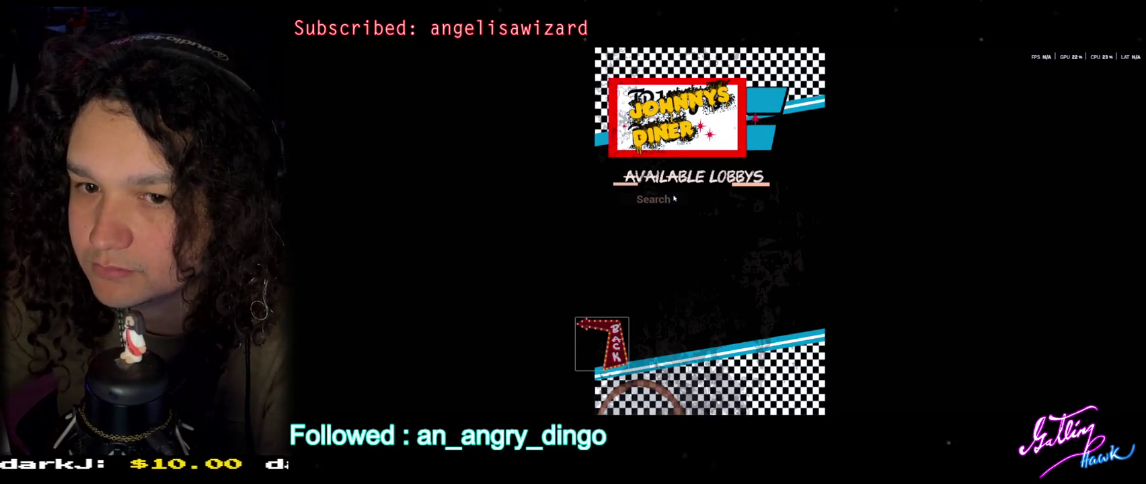
click(674, 199)
click(674, 198)
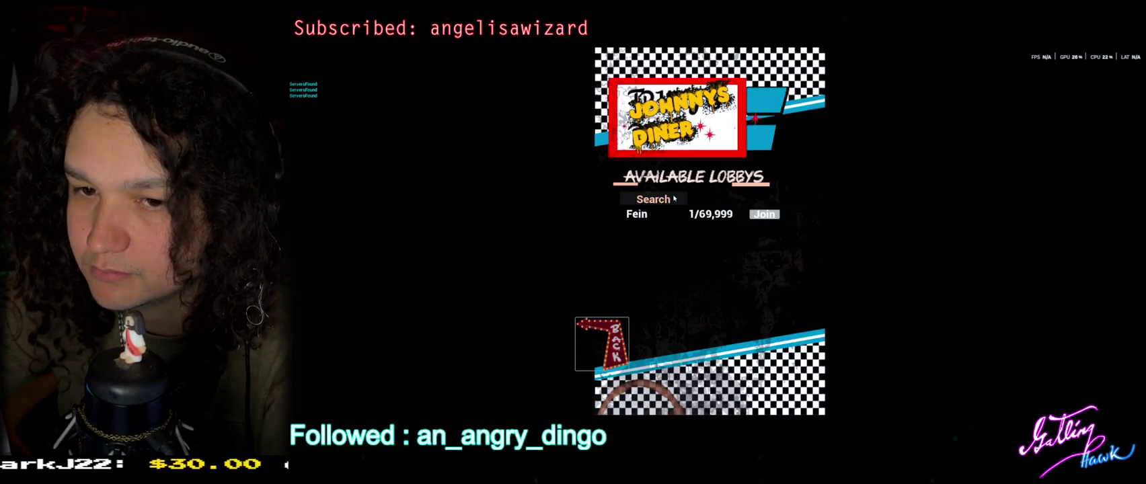
click(674, 199)
click(674, 199)
click(674, 199)
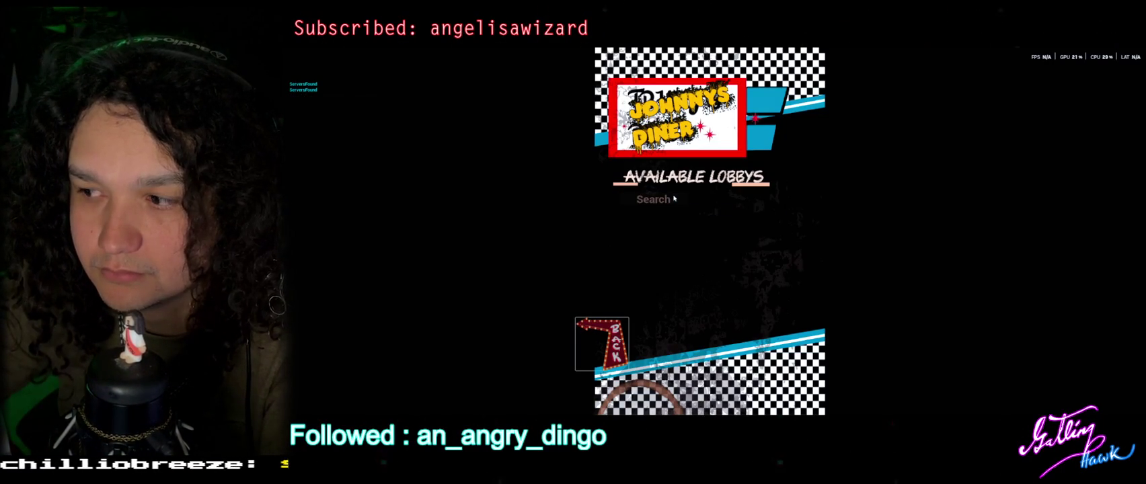
click(674, 199)
click(674, 199)
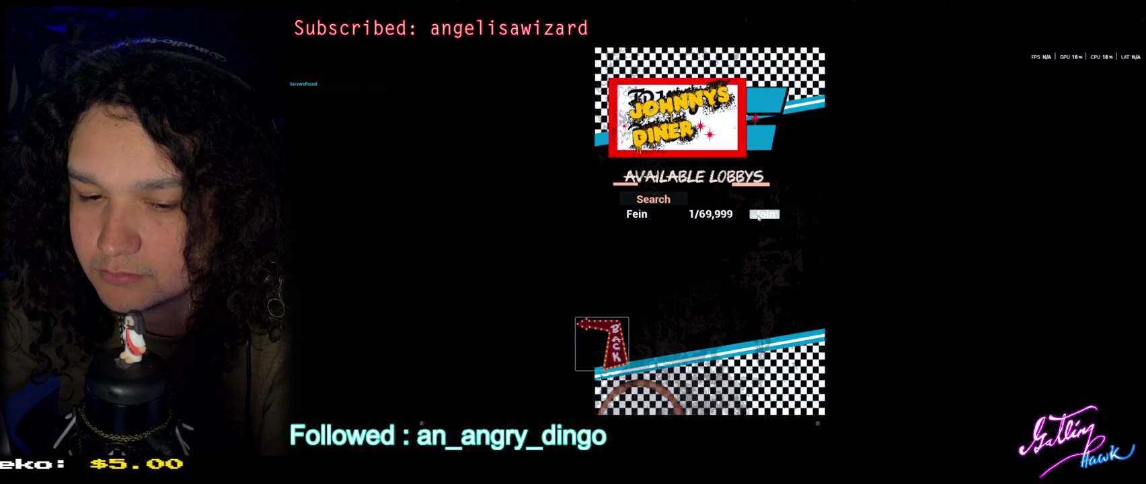
click(758, 215)
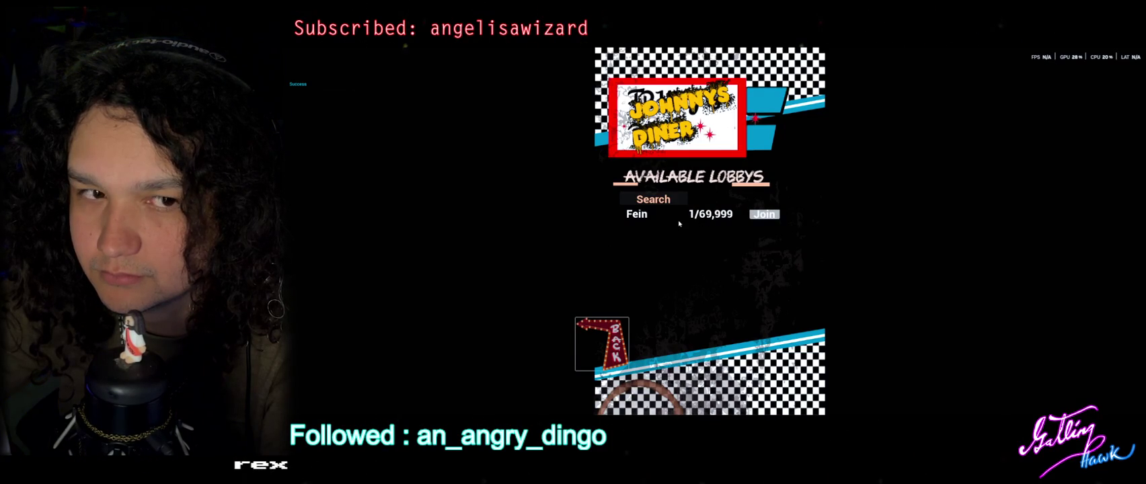
Reopen the lobby list via Join Game and repeatedly try joining the JOJO lobby.
click(702, 291)
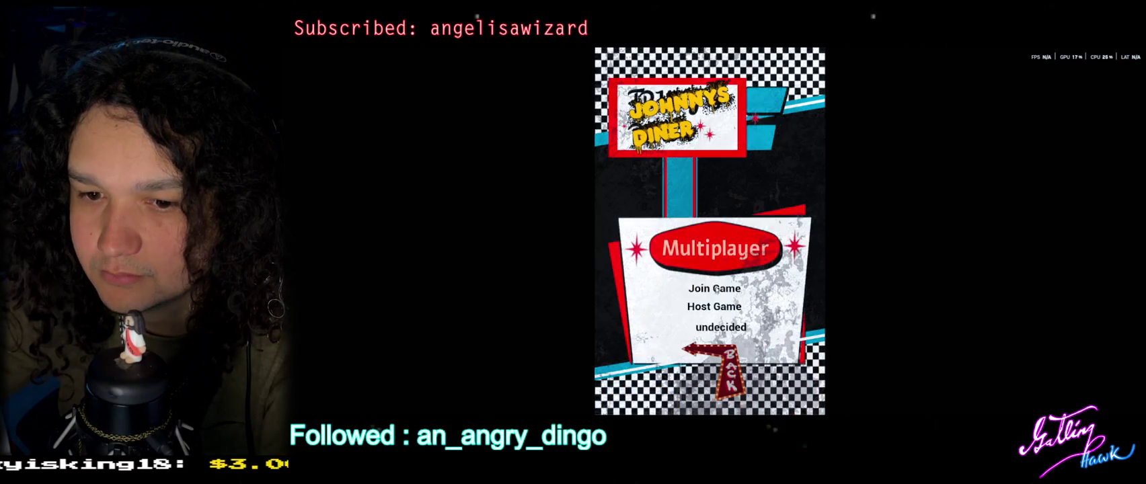
click(715, 290)
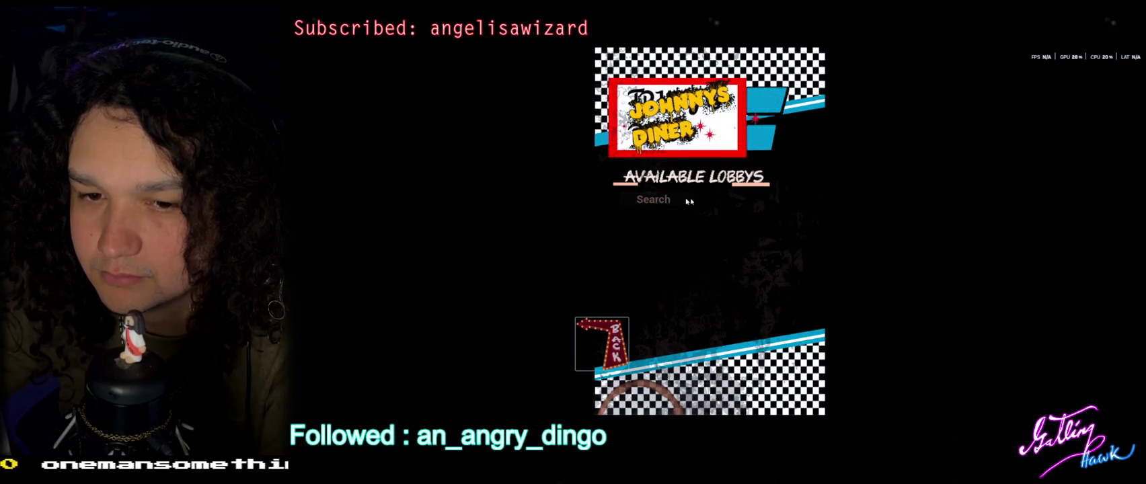
click(762, 213)
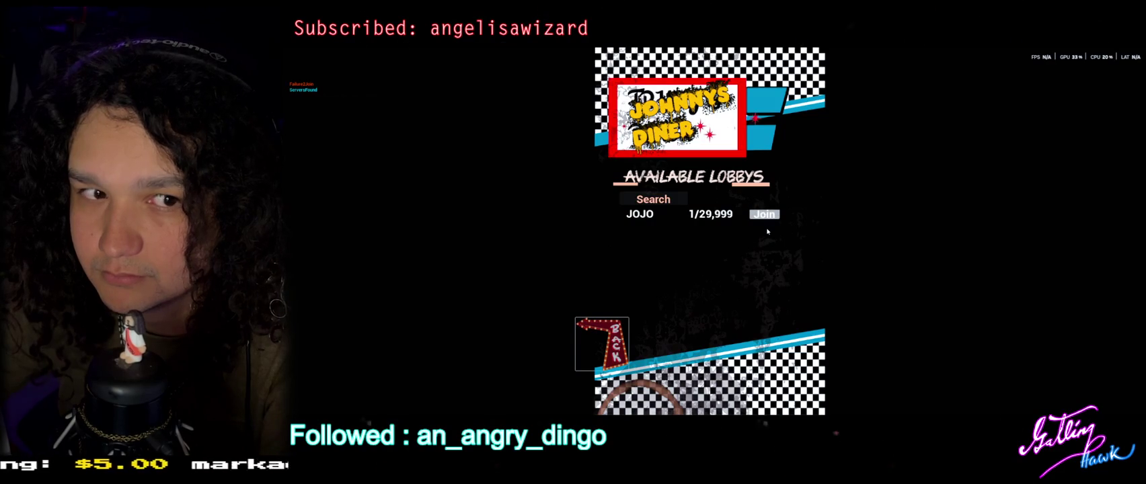
click(764, 214)
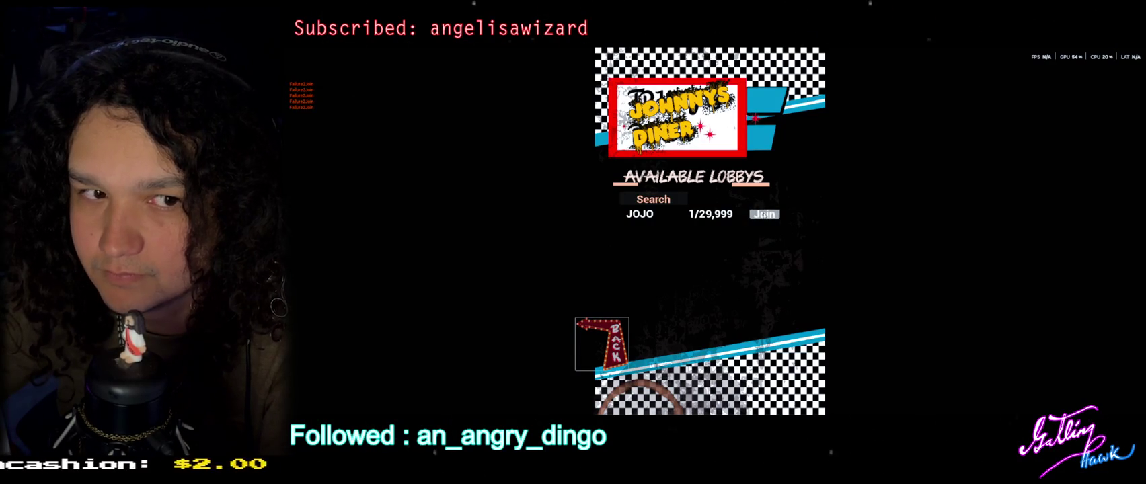
click(764, 214)
click(764, 215)
click(764, 215)
click(765, 214)
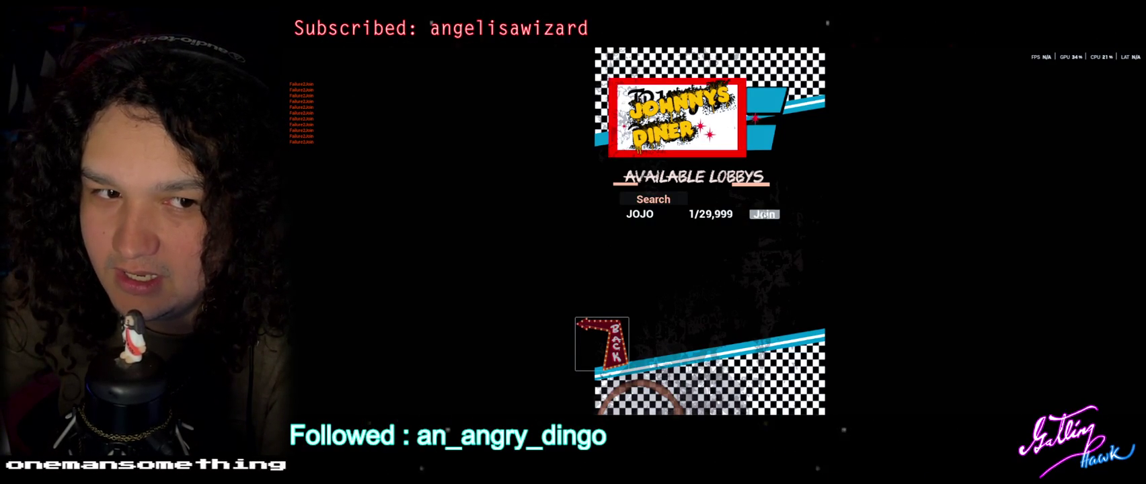
click(764, 215)
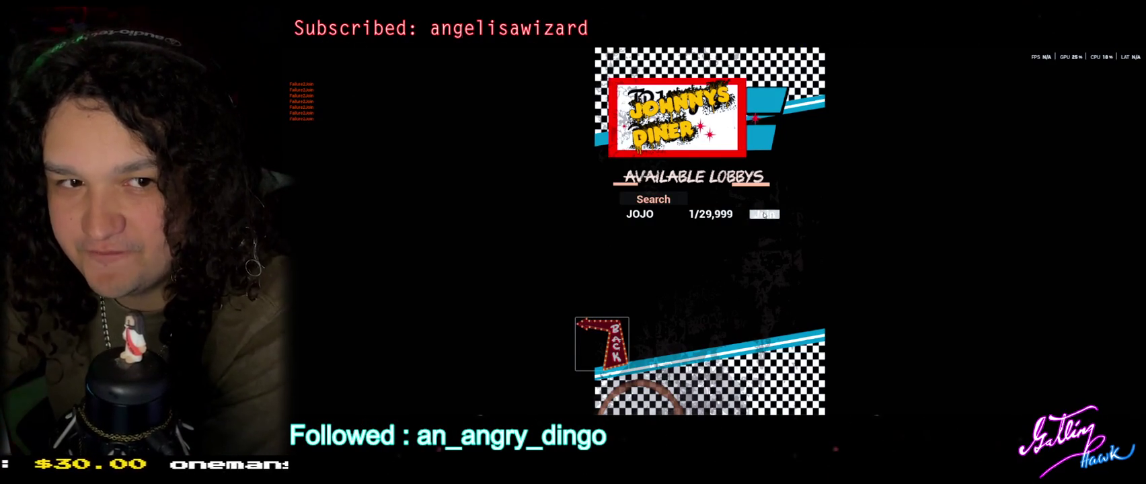
click(764, 214)
click(764, 215)
click(764, 215)
click(764, 215)
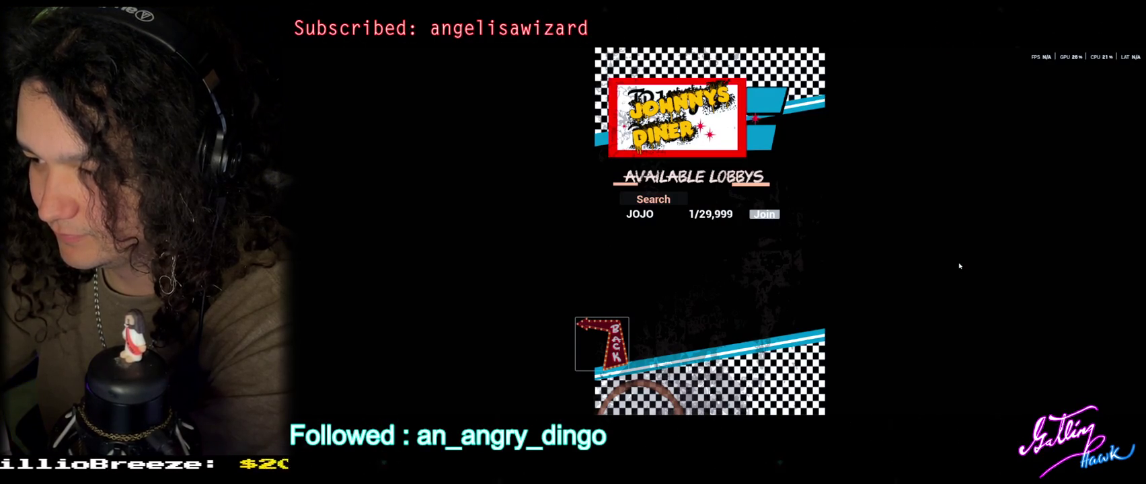
Retry joining JOJO after refreshing the search, then go back and quit the game with Alt+F4.
click(763, 214)
click(657, 201)
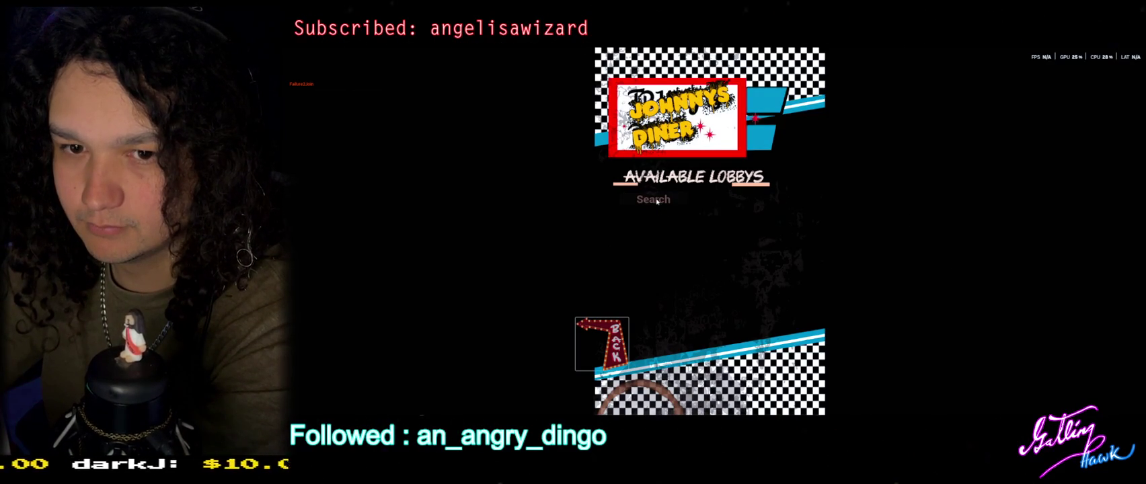
click(765, 214)
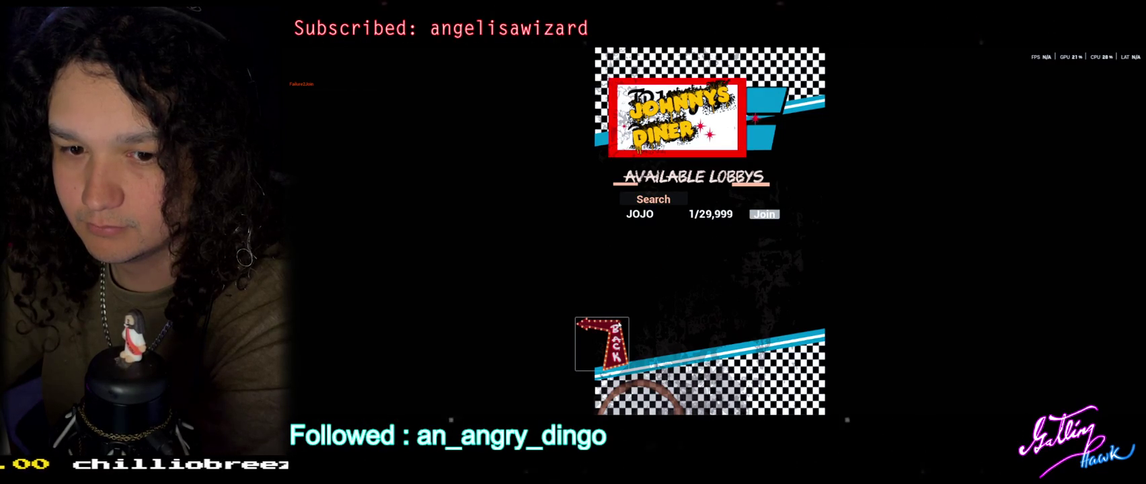
click(605, 340)
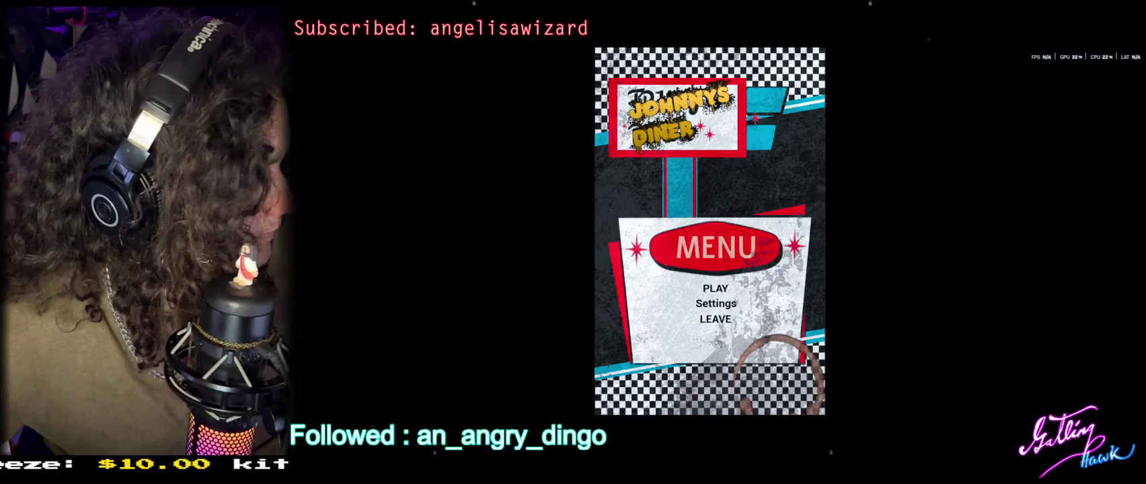
key(alt+F4)
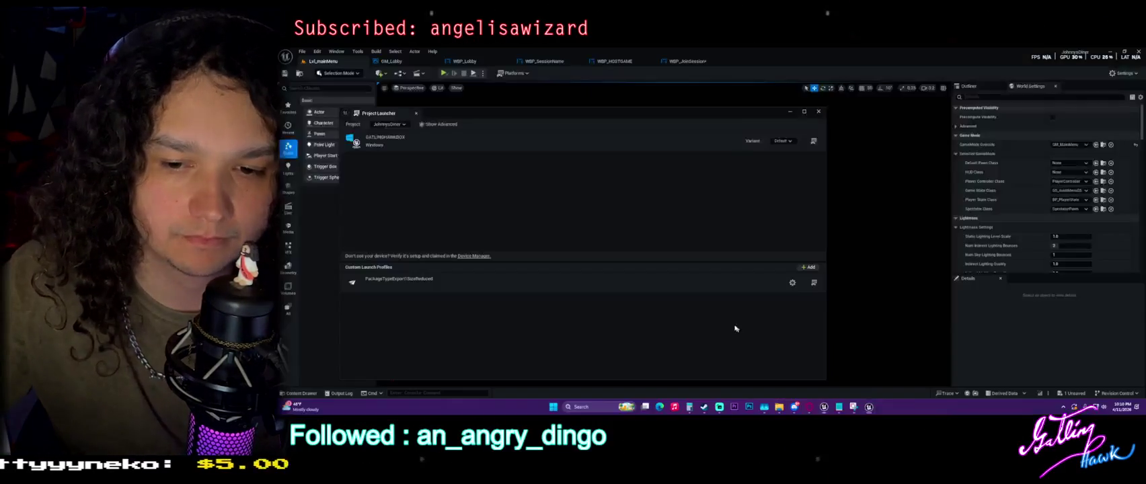
Close Project Launcher and inspect the FindSessionsAdvanced chain in WBP_JoinSession.
click(818, 111)
click(688, 61)
mouse_move(685, 146)
mouse_down()
mouse_move(670, 126)
mouse_move(760, 156)
mouse_up()
drag(665, 174, 797, 154)
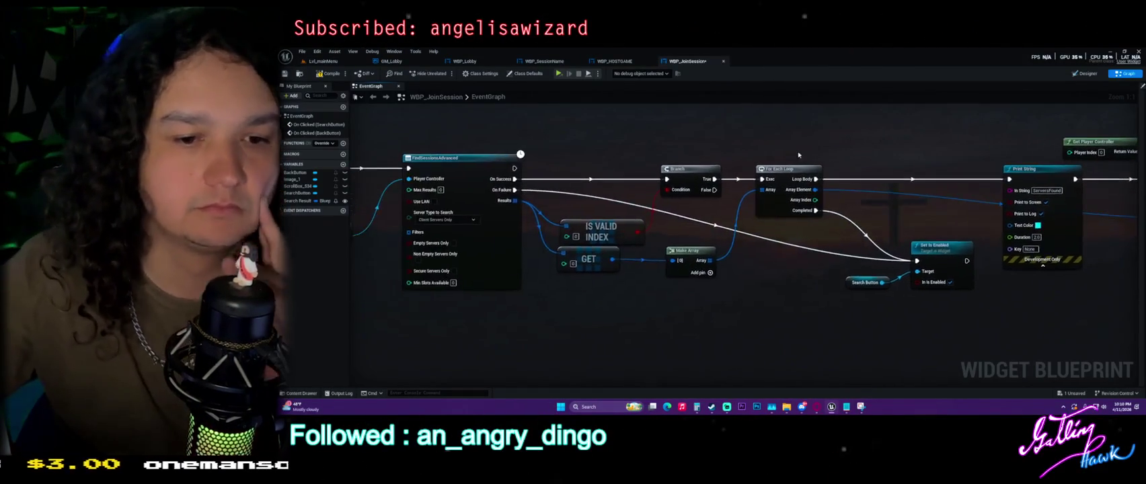
drag(391, 191, 546, 203)
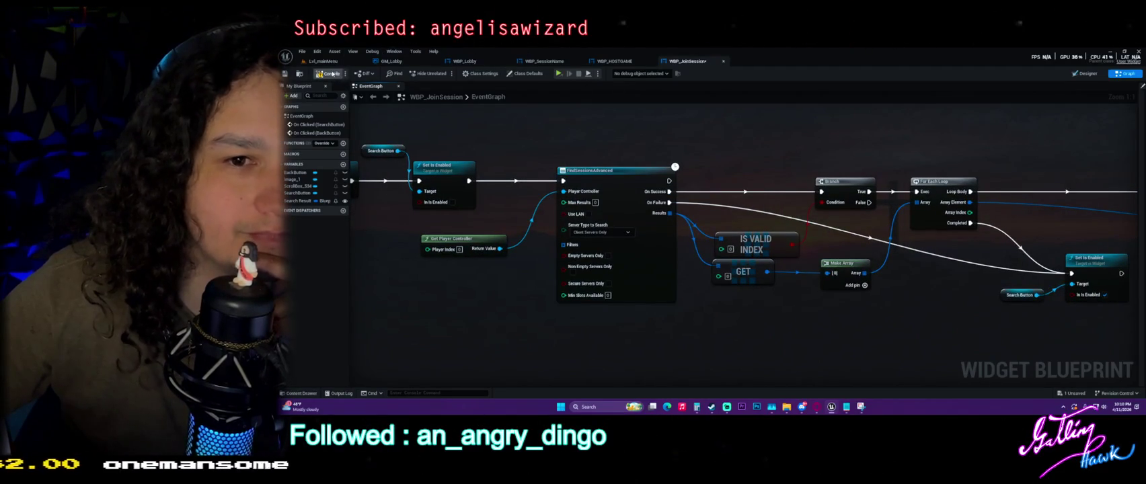
In WBP_HOSTGAME, try wiring Extra Settings Steam into Extra Settings, then save the blueprint.
click(614, 61)
drag(645, 163, 662, 162)
click(304, 235)
mouse_move(304, 234)
mouse_down()
mouse_move(678, 126)
mouse_move(777, 157)
mouse_up()
mouse_move(702, 127)
mouse_down()
mouse_move(783, 156)
mouse_move(804, 146)
mouse_move(784, 155)
mouse_up()
click(333, 73)
mouse_move(801, 209)
mouse_down()
mouse_move(490, 211)
mouse_move(692, 265)
mouse_up()
scroll(827, 207, up, 1)
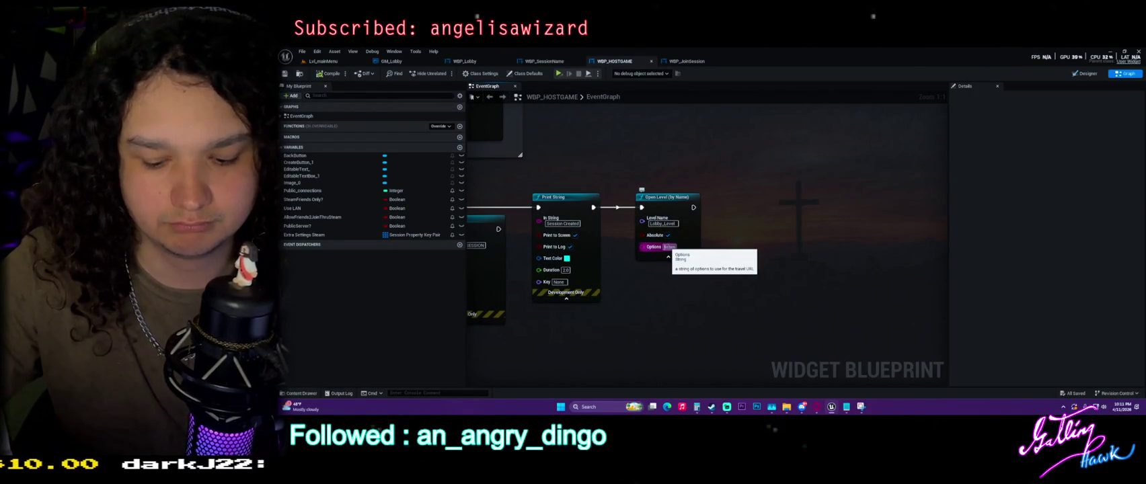
Set Open Level's Options to 'listen' and open Lobby_Level from the Content Drawer.
click(719, 217)
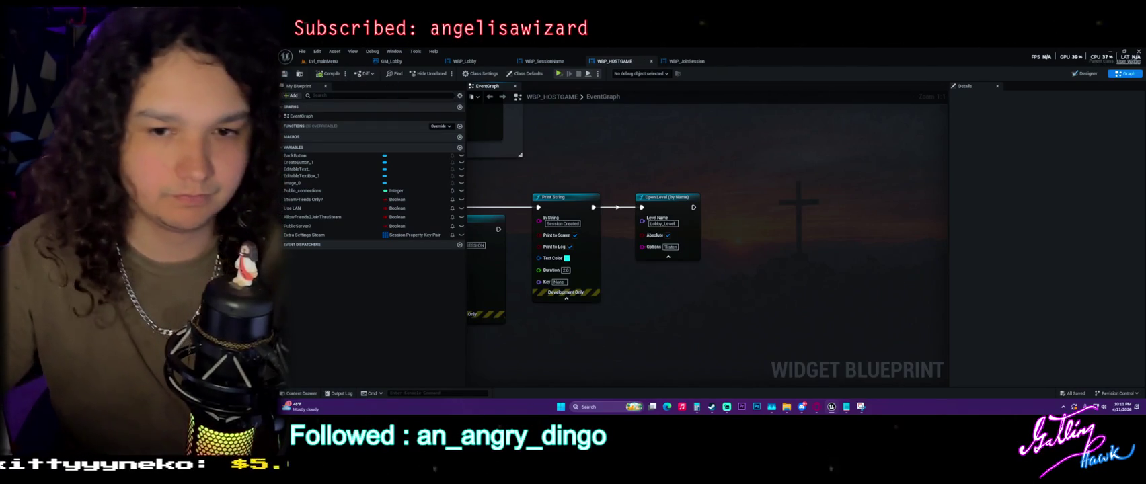
key(ctrl+space)
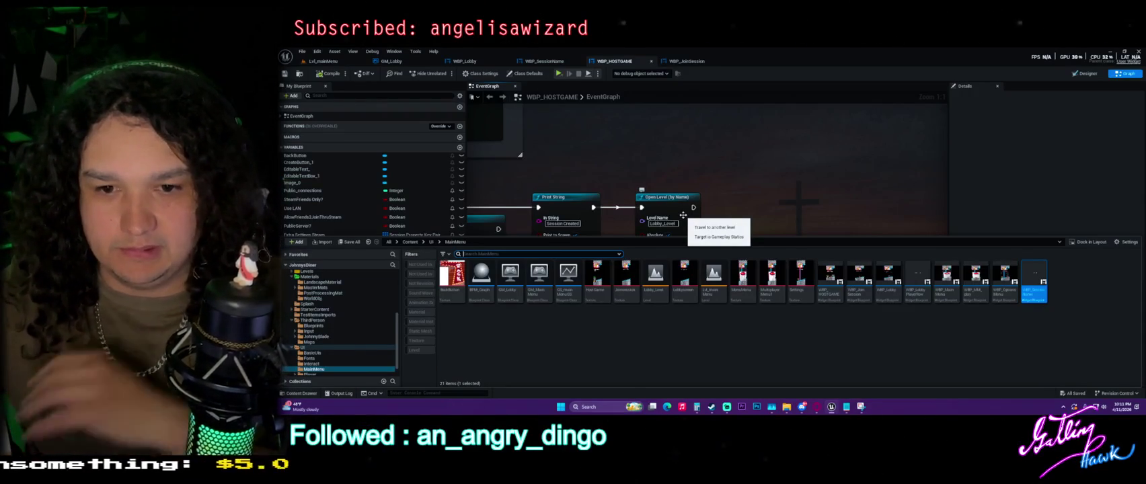
double_click(656, 276)
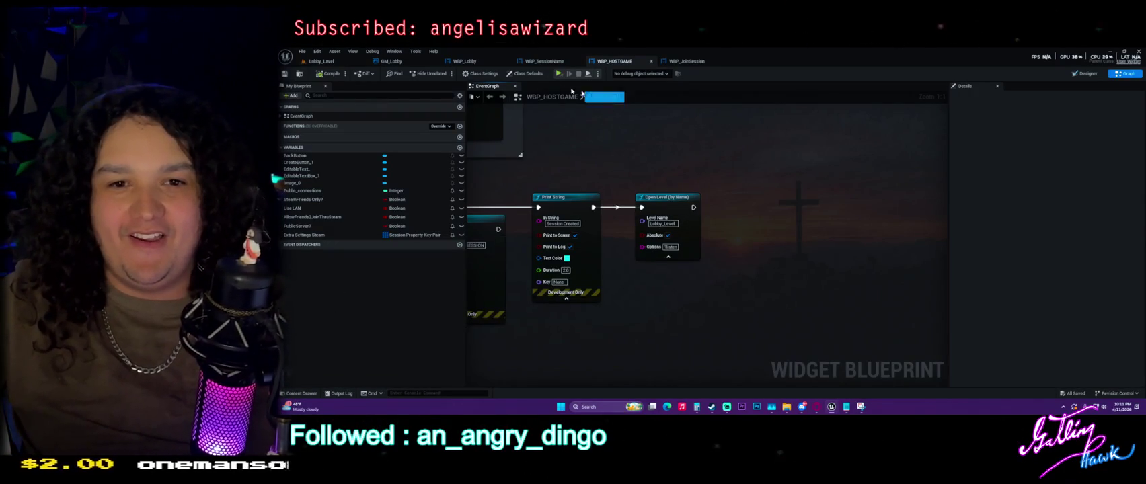
click(321, 61)
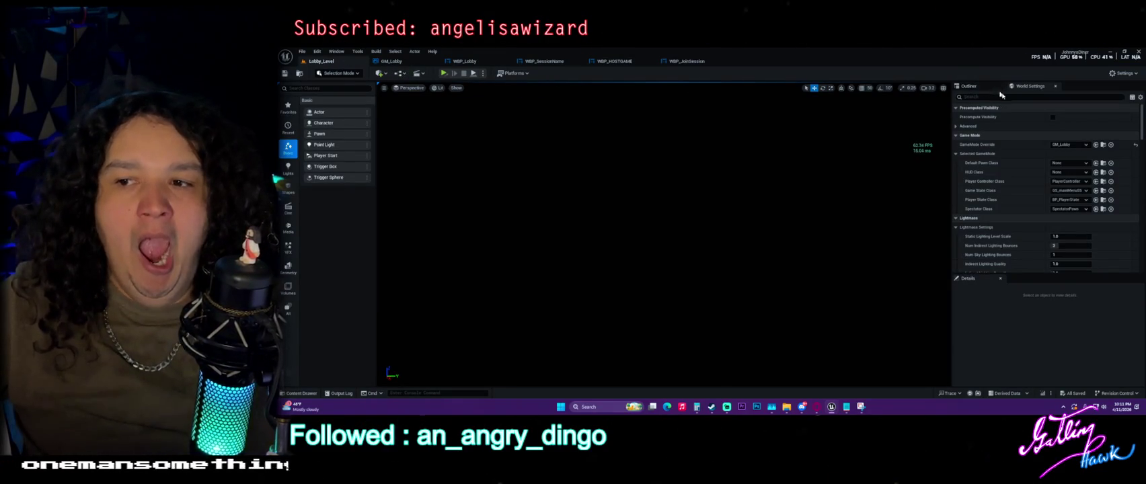
Filter Lobby_Level's World Settings by 'pl' to check the game mode, and toggle the FPS readout.
scroll(1023, 152, down, 1)
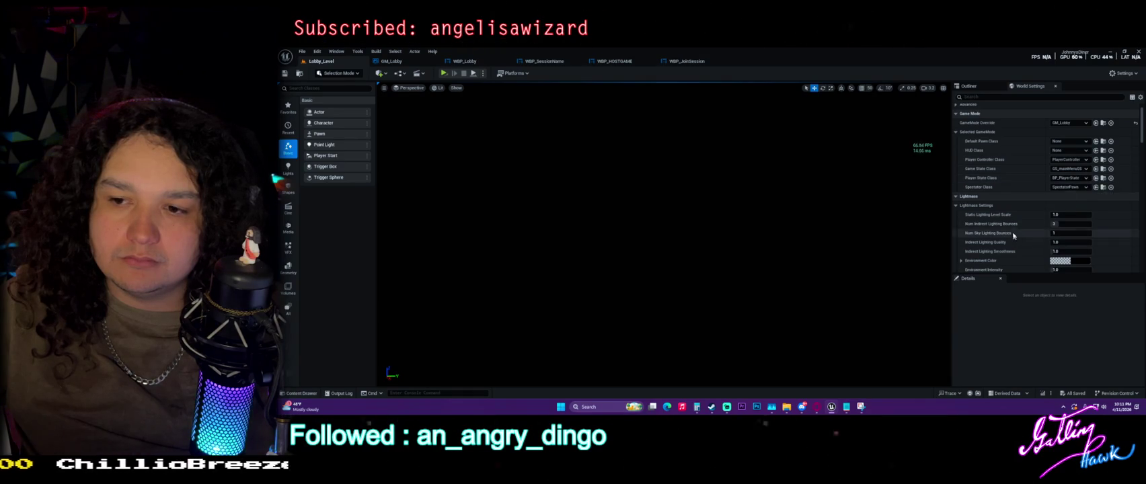
scroll(1022, 155, up, 2)
click(993, 96)
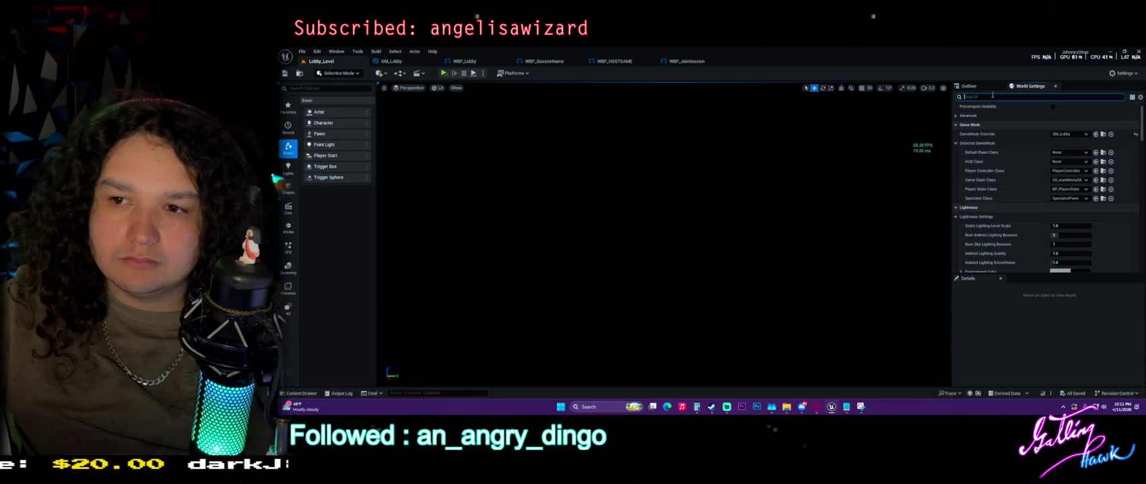
text(pl)
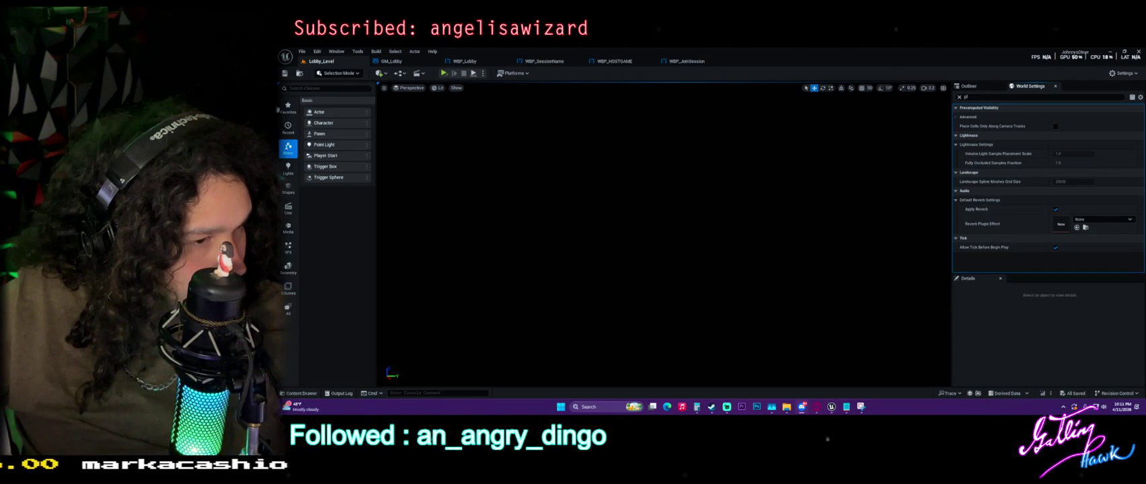
key(ctrl+shift+h)
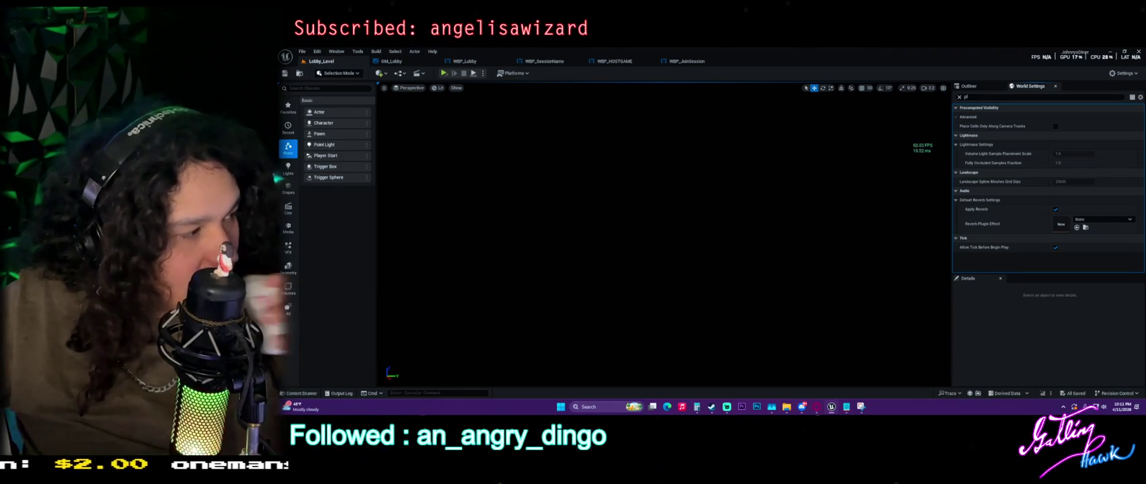
key(ctrl+shift+h)
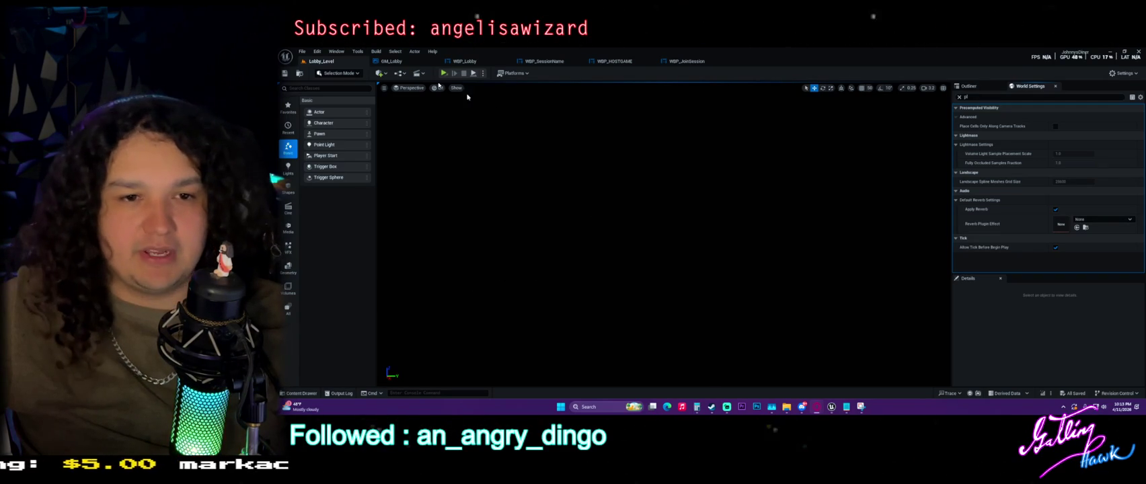
Review GM_Lobby's StartGame and Server Travel logic and save the GM_Lobby blueprint.
click(407, 61)
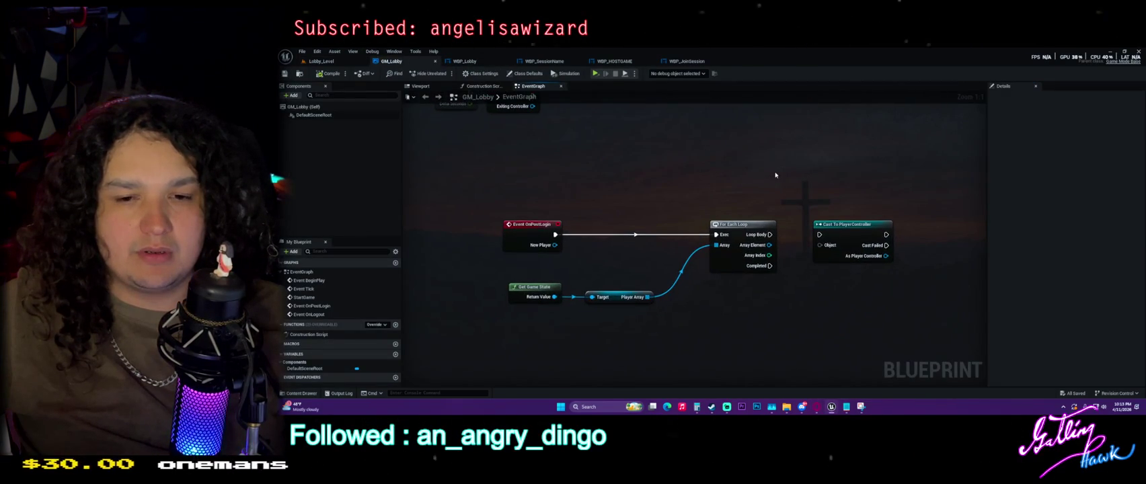
scroll(730, 172, down, 4)
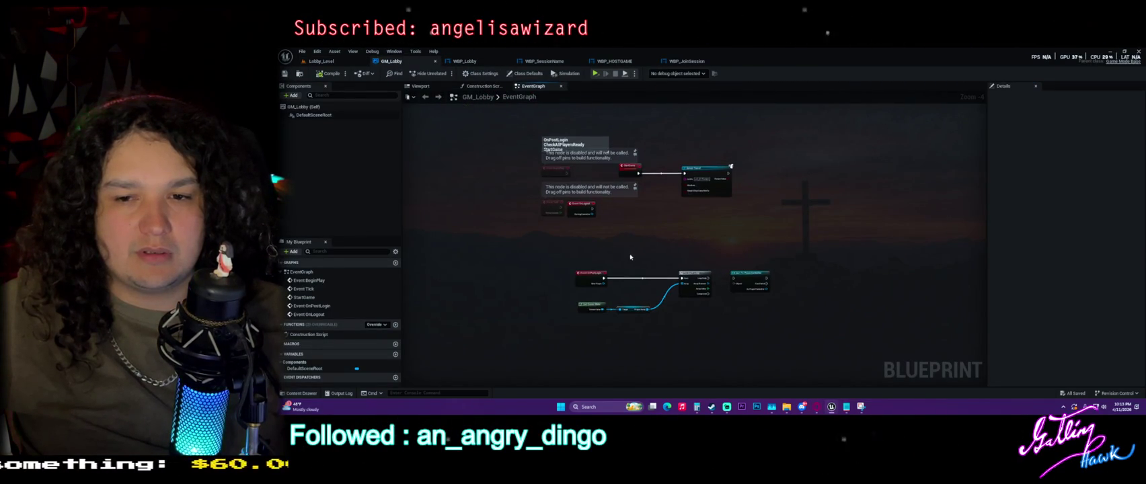
scroll(666, 208, up, 4)
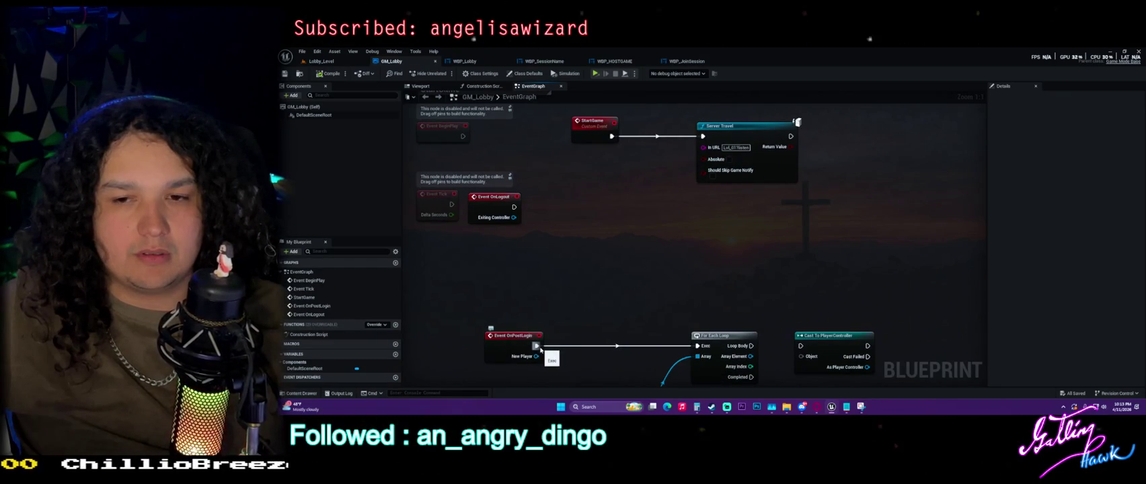
drag(660, 183, 582, 256)
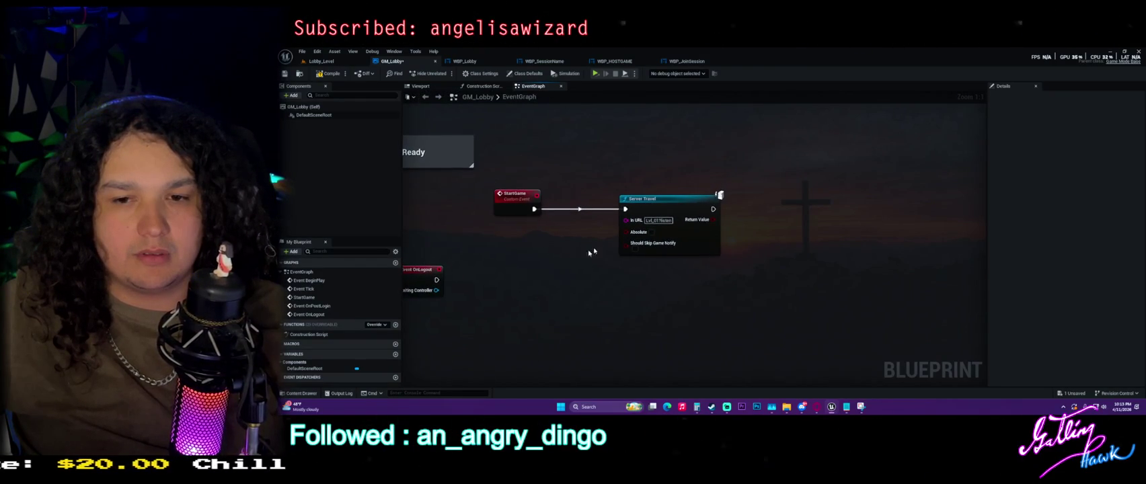
key(ctrl+s)
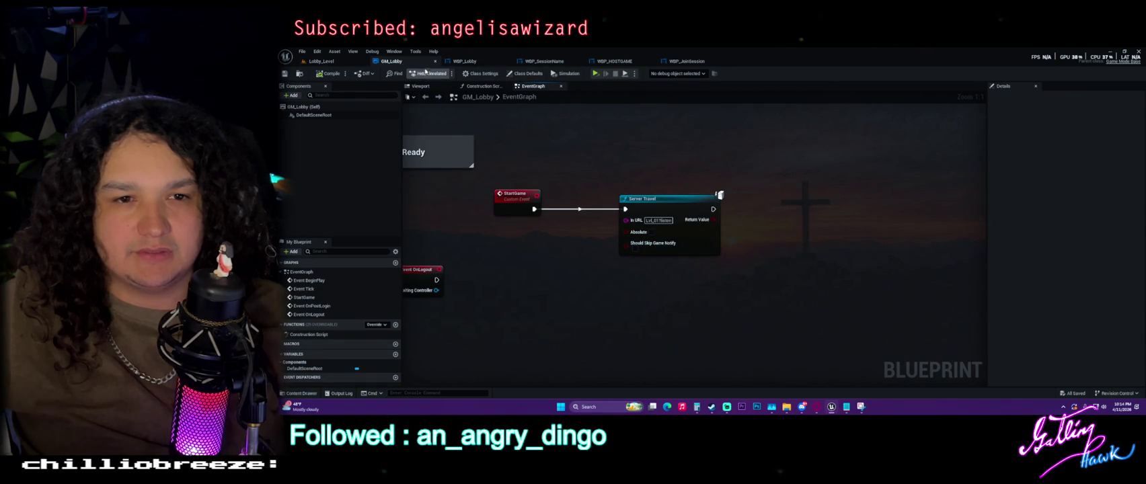
click(467, 61)
Look over the WBP_Lobby graph, then move to the WBP_SessionName graph.
scroll(650, 191, up, 5)
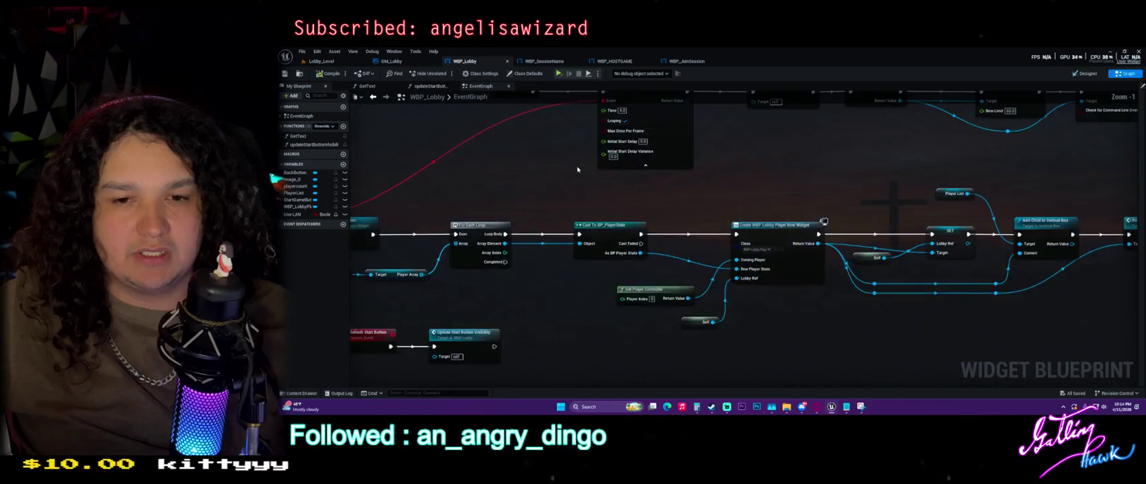
drag(650, 192, 672, 199)
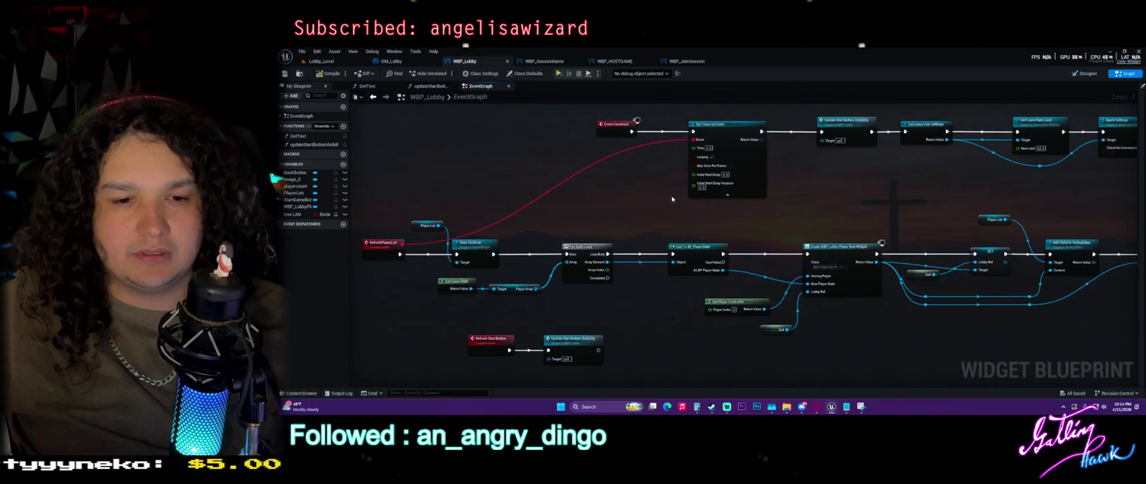
click(544, 62)
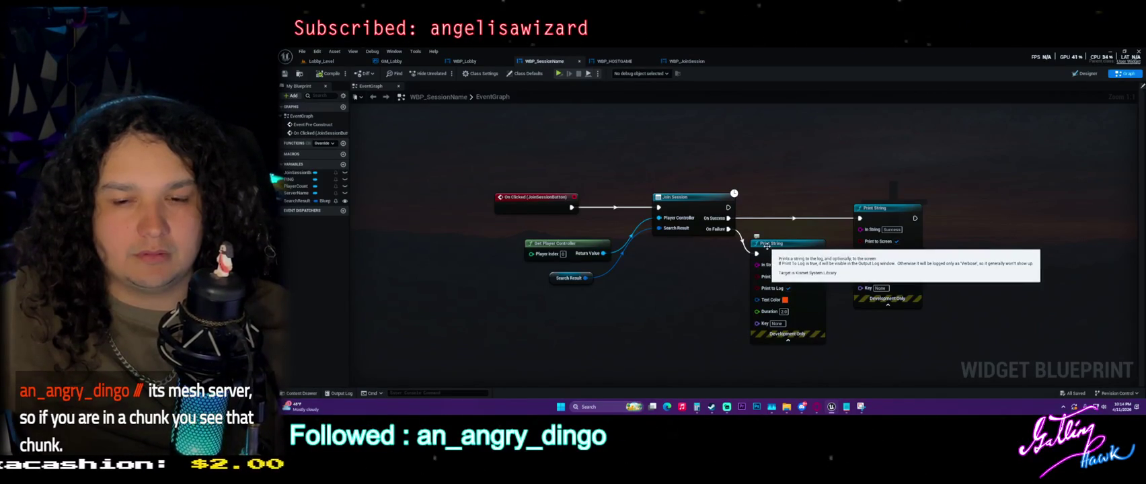
In WBP_SessionName, add a Join Session node wired from the Get Player Controller output.
right_click(600, 152)
click(591, 128)
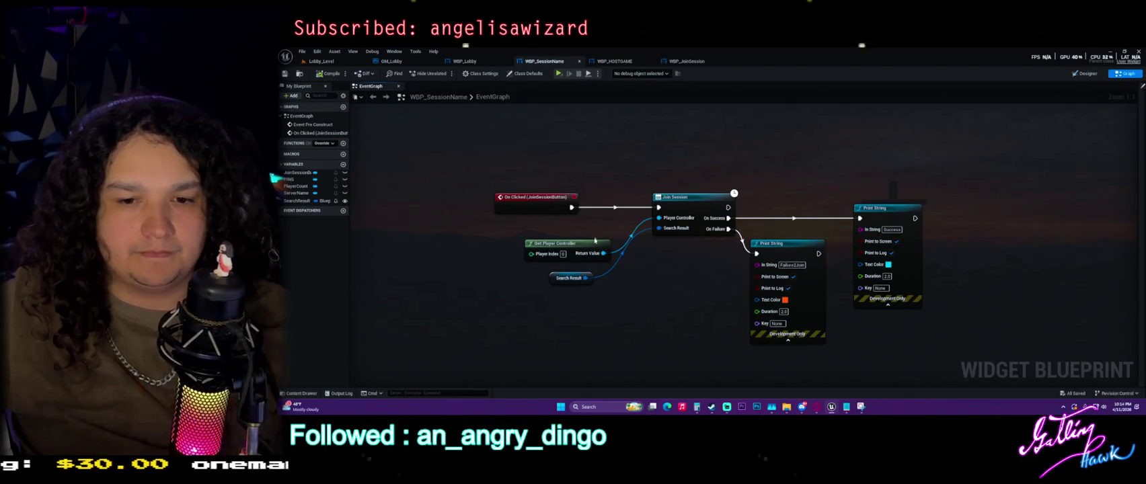
drag(603, 254, 650, 152)
text(join)
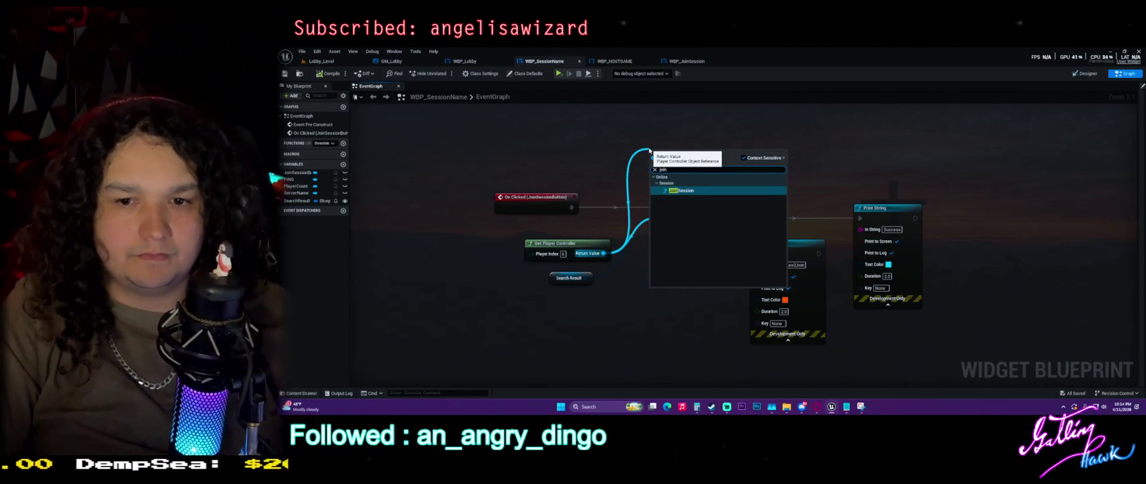
key(BackSpace)
key(BackSpace)
key(BackSpace)
text(searc)
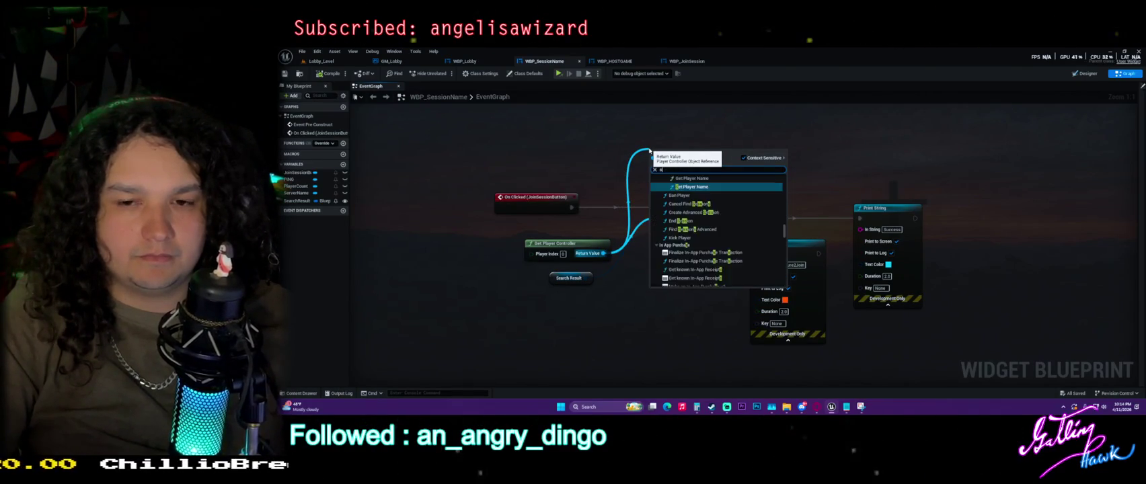
text(h)
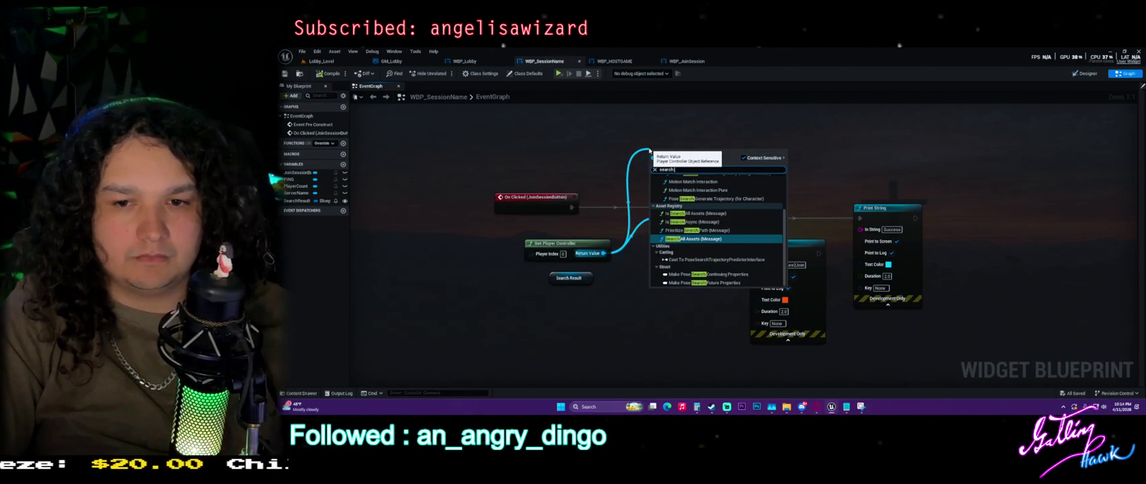
text( sess)
key(BackSpace)
key(BackSpace)
key(BackSpace)
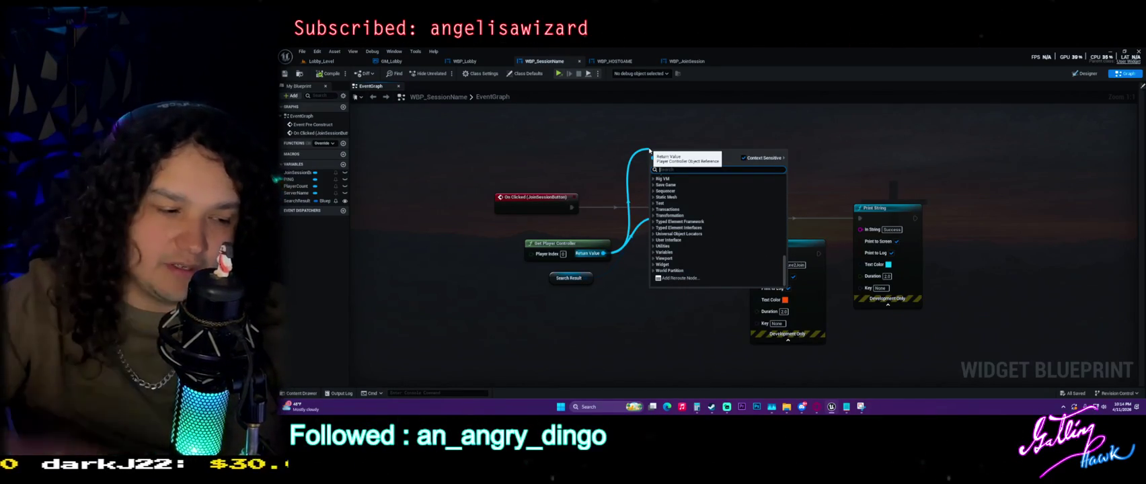
text(join session)
key(Return)
click(464, 61)
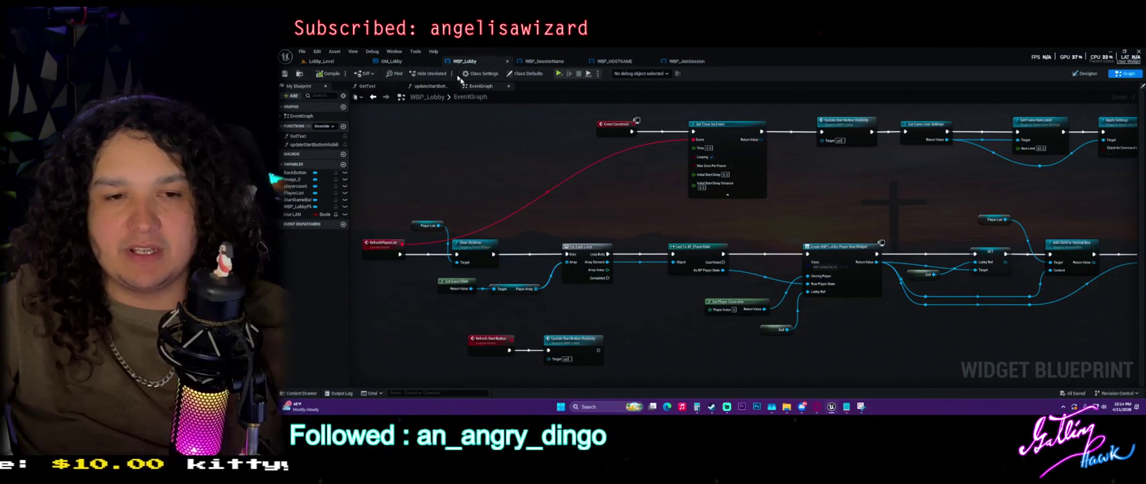
click(391, 61)
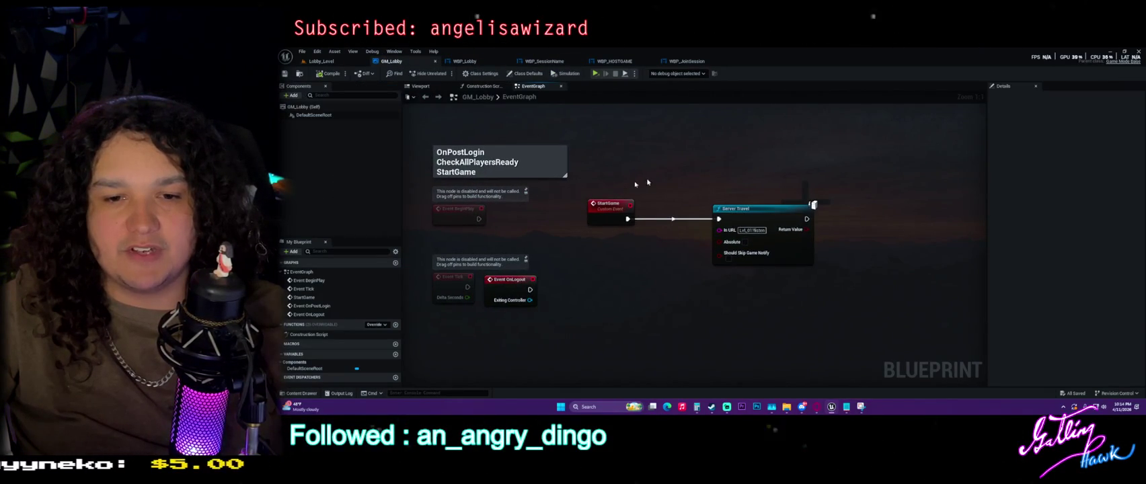
Reposition the Get Player Controller node in the WBP_SessionName graph.
click(544, 61)
click(615, 62)
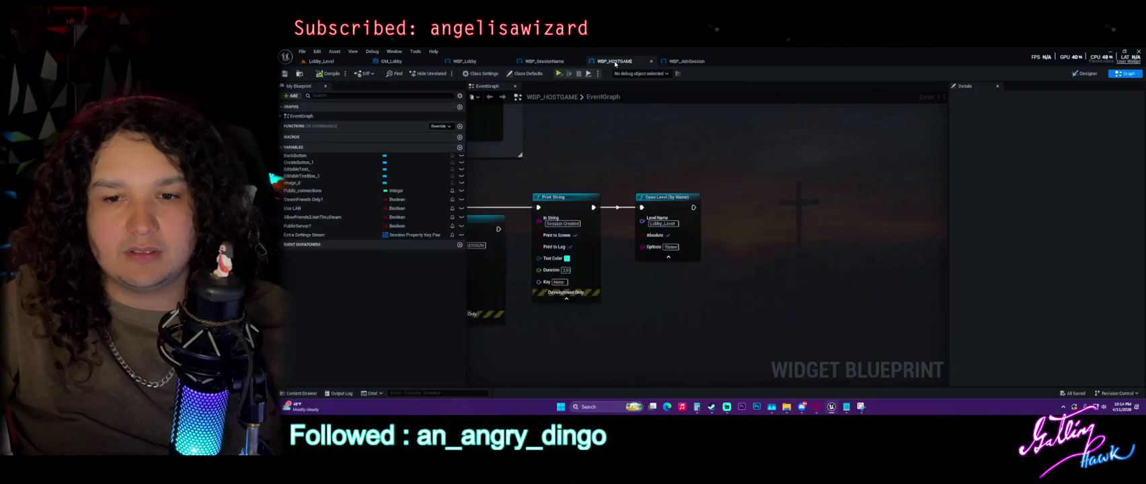
click(553, 61)
drag(570, 243, 542, 235)
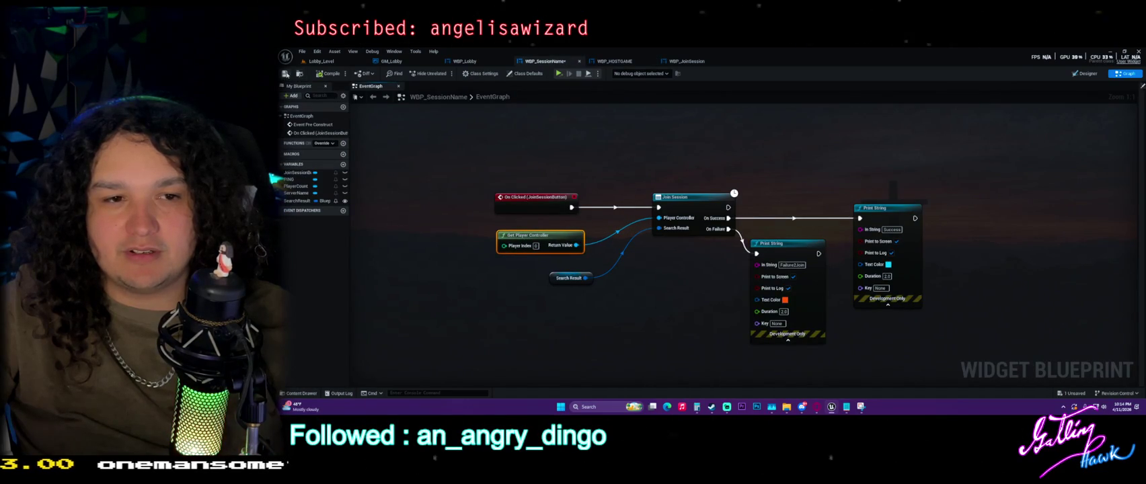
click(629, 120)
Inspect WBP_HOSTGAME's Open Level (by Name) node and its listen Options value.
click(624, 61)
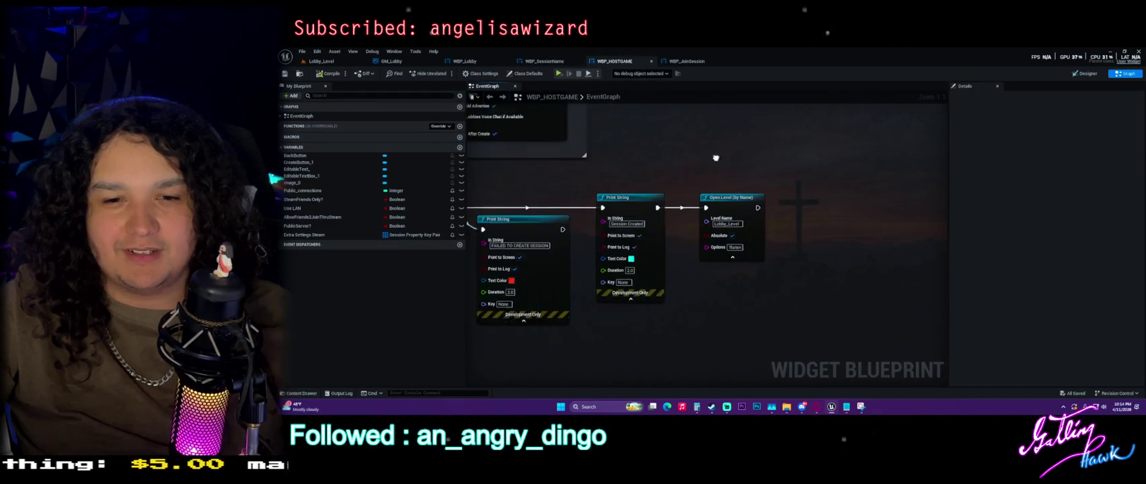
click(777, 201)
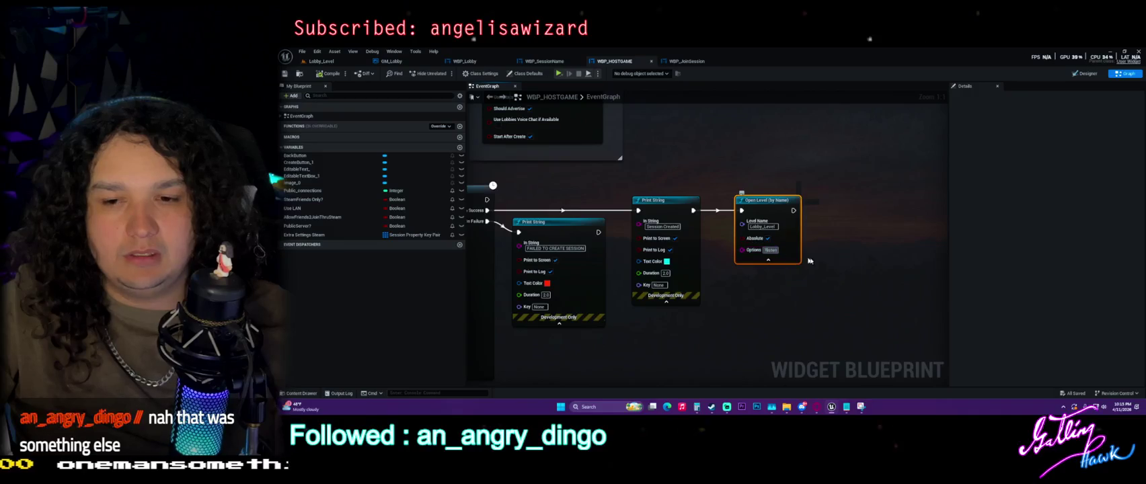
click(836, 255)
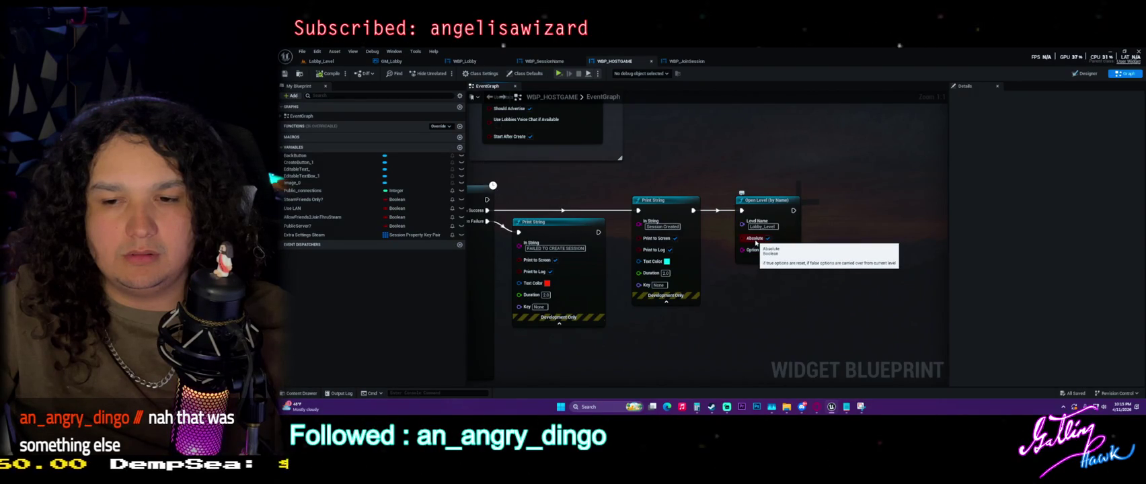
click(756, 241)
mouse_move(672, 301)
mouse_down()
mouse_move(883, 298)
mouse_move(639, 281)
mouse_up()
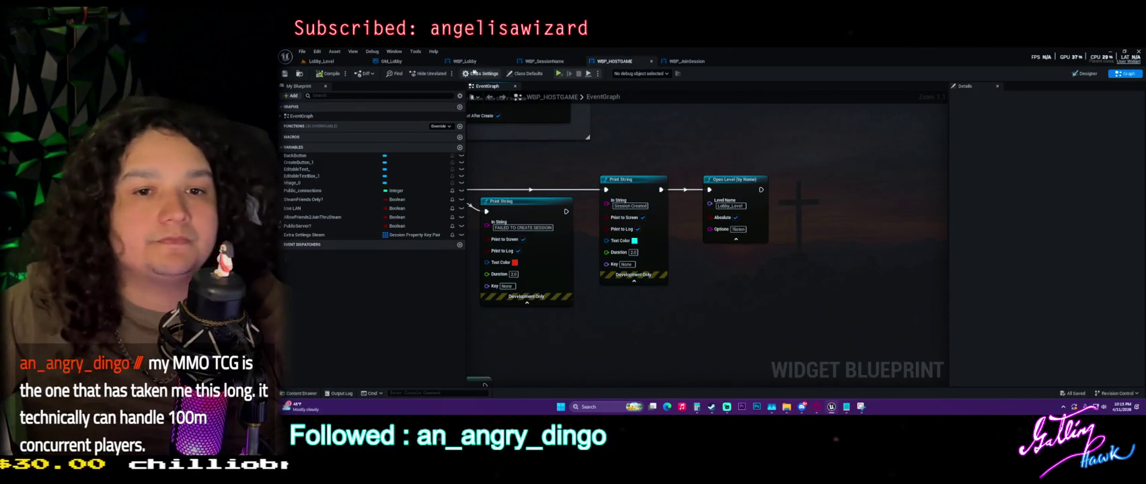
In GM_Lobby's event graph, add a Print String node wired after Event OnPostLogin.
click(463, 62)
click(392, 61)
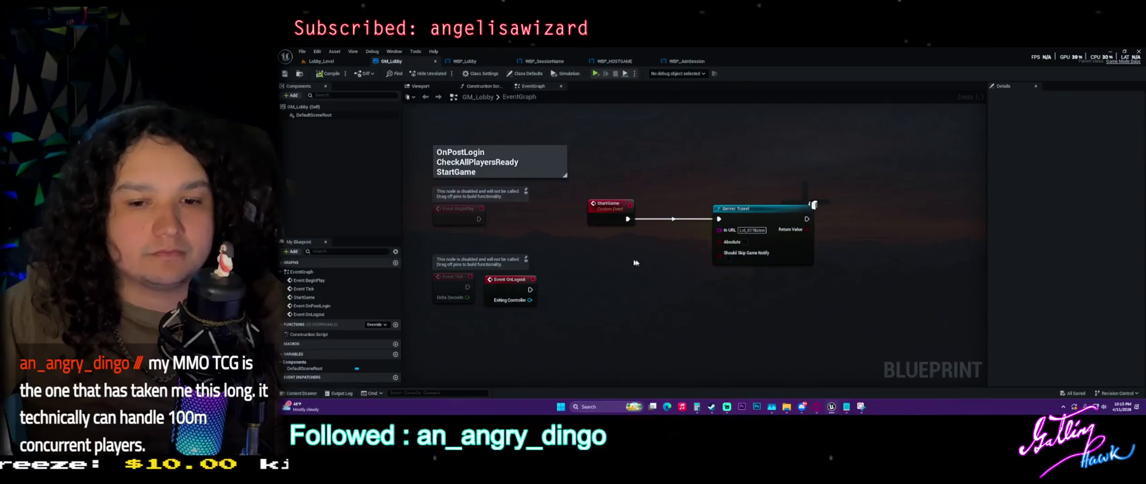
mouse_move(614, 278)
mouse_down()
mouse_move(637, 193)
mouse_move(618, 229)
mouse_up()
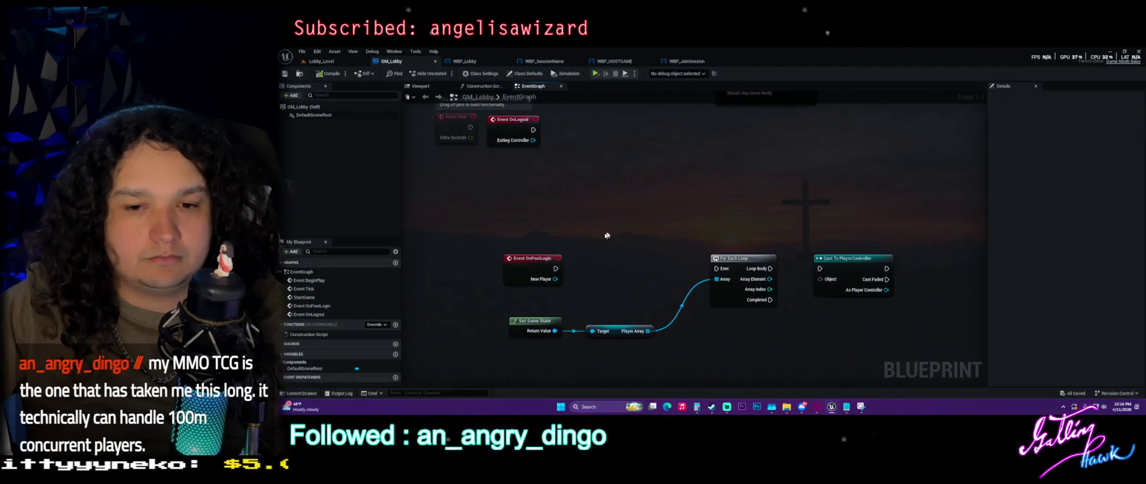
mouse_move(555, 269)
mouse_down()
mouse_move(588, 263)
mouse_move(616, 229)
mouse_up()
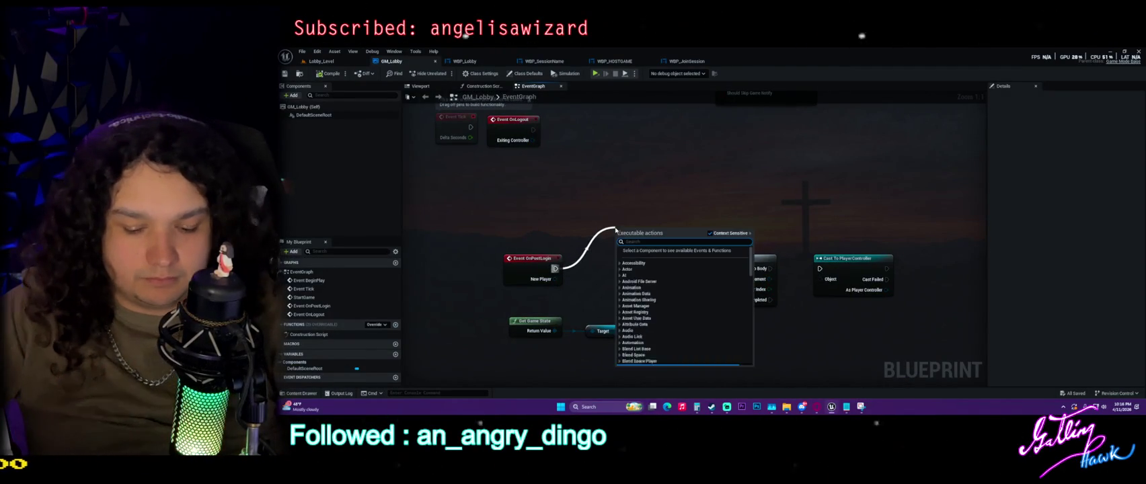
text(print)
click(652, 252)
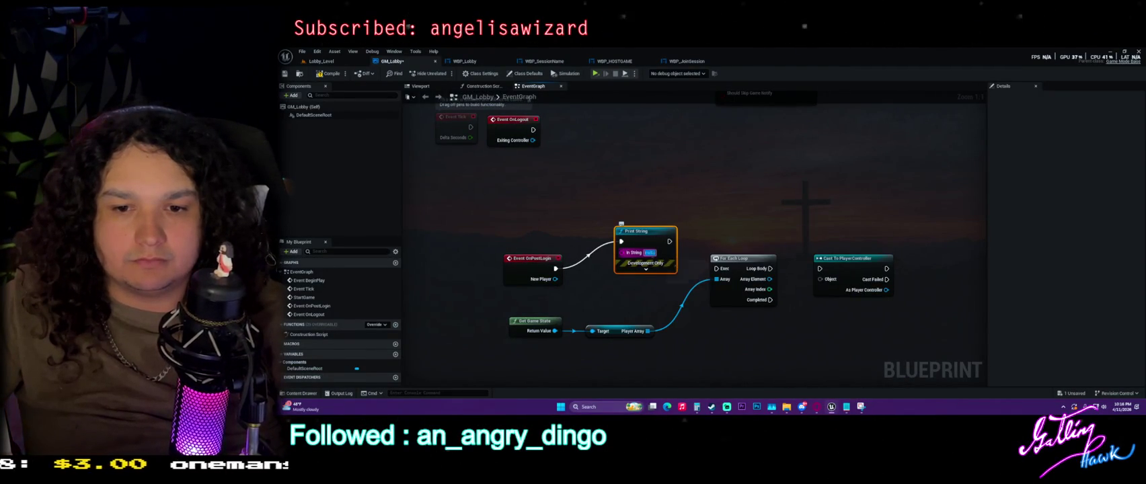
Enter the player-login message as Print String's In String and expand its advanced options.
text(tLog)
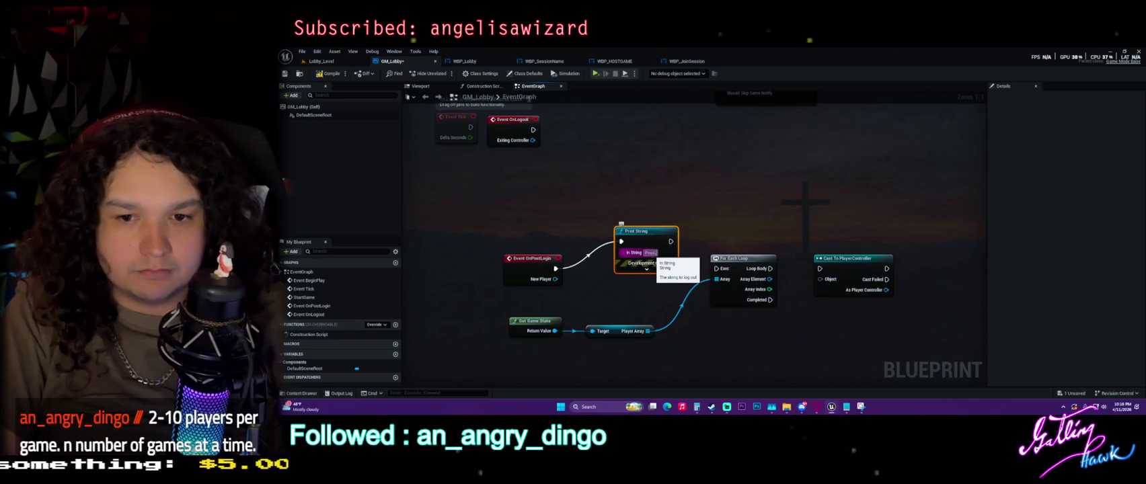
key(BackSpace)
key(BackSpace)
key(BackSpace)
text(PlacedLog)
text(in)
click(669, 271)
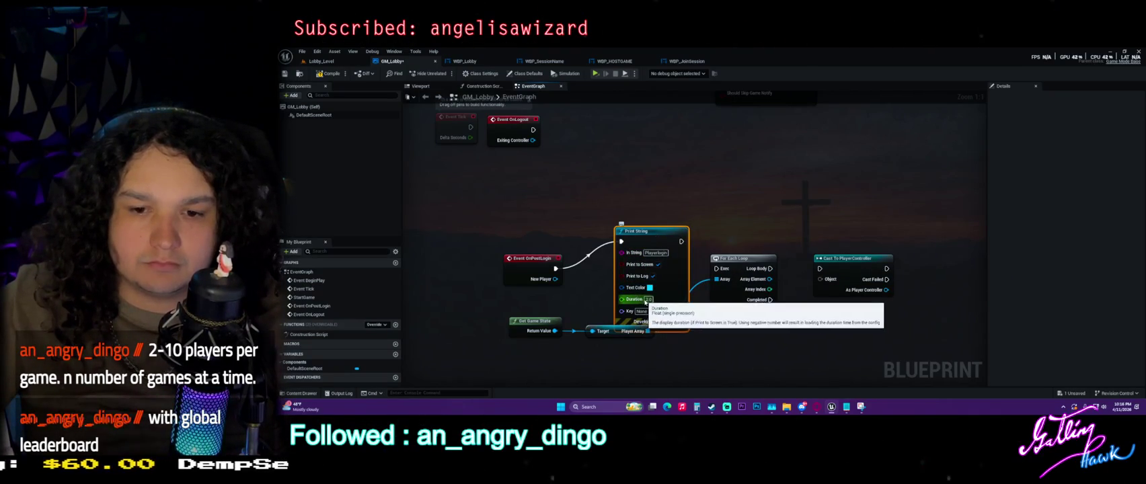
click(645, 200)
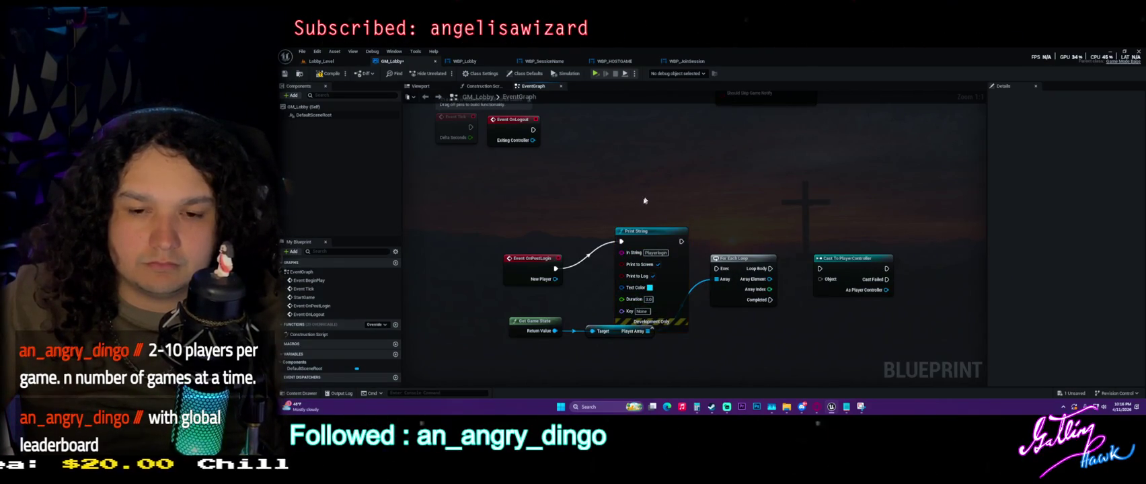
Raise OnPostLogin and Print String, and shift the loop, cast and Game State nodes down-right.
drag(521, 216, 690, 331)
drag(676, 213, 691, 161)
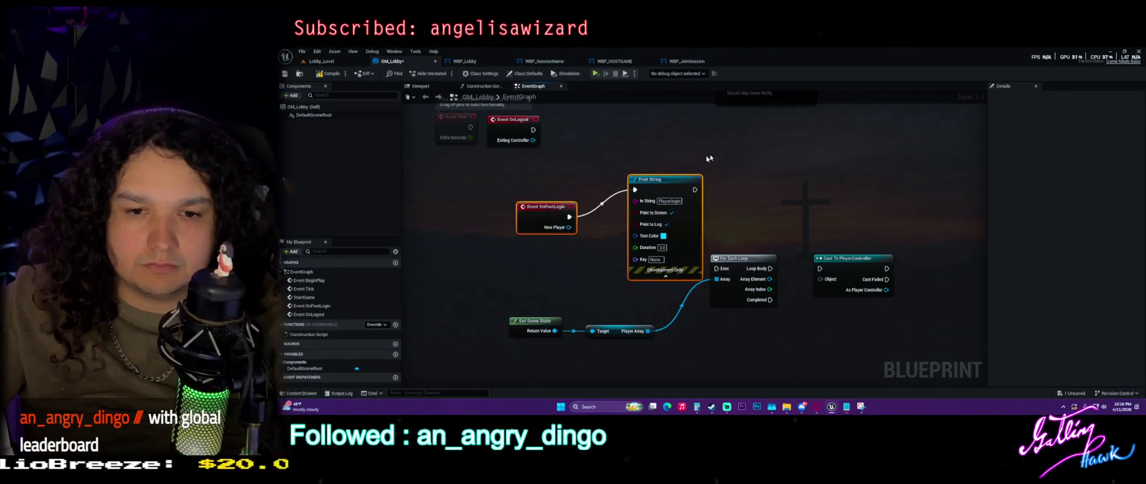
mouse_move(863, 349)
mouse_down()
mouse_move(761, 313)
mouse_move(541, 293)
mouse_up()
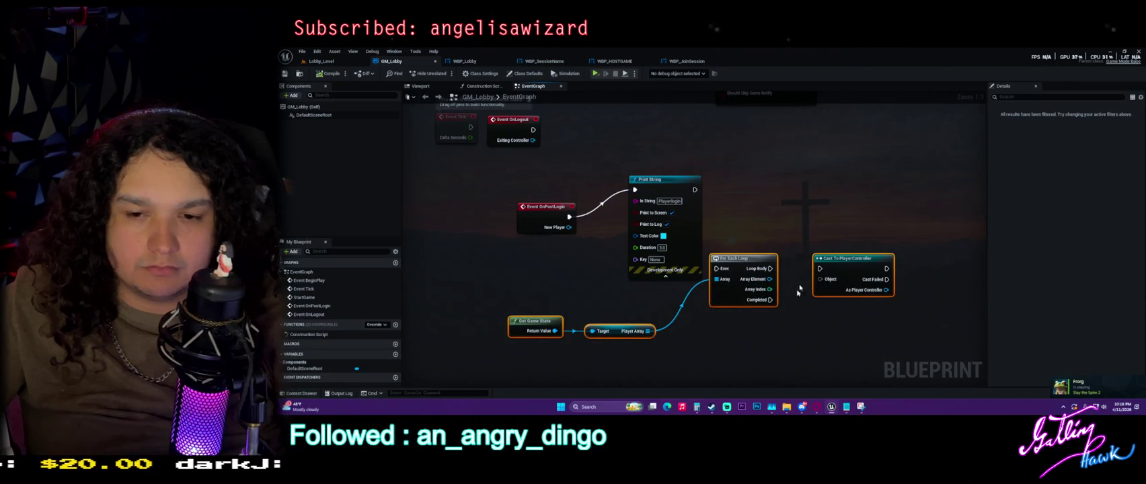
drag(753, 266, 803, 298)
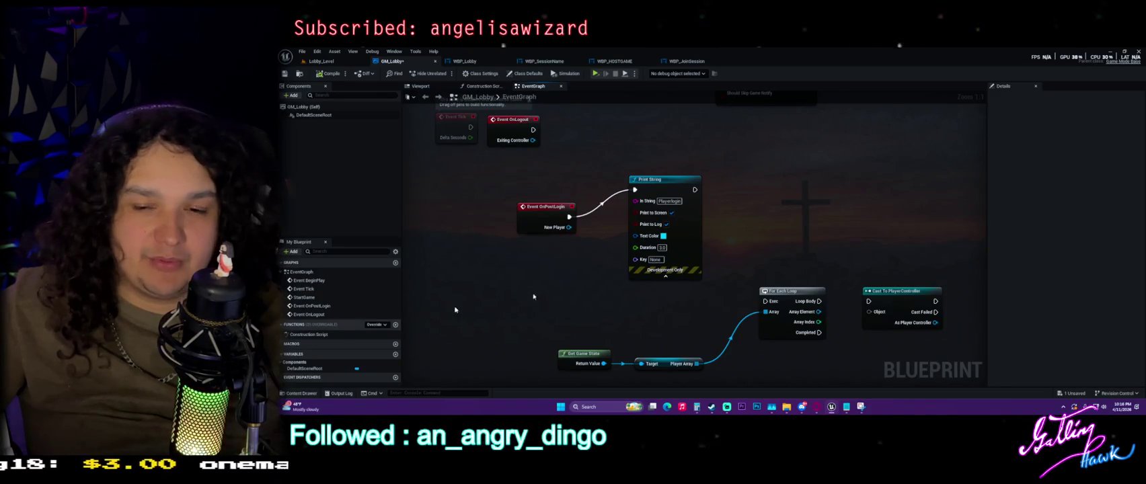
drag(787, 294, 776, 347)
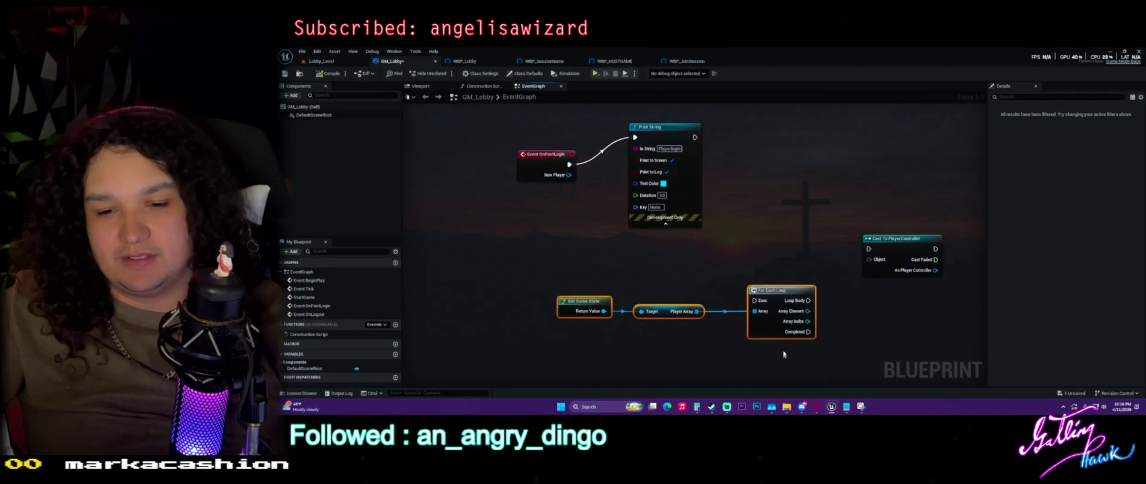